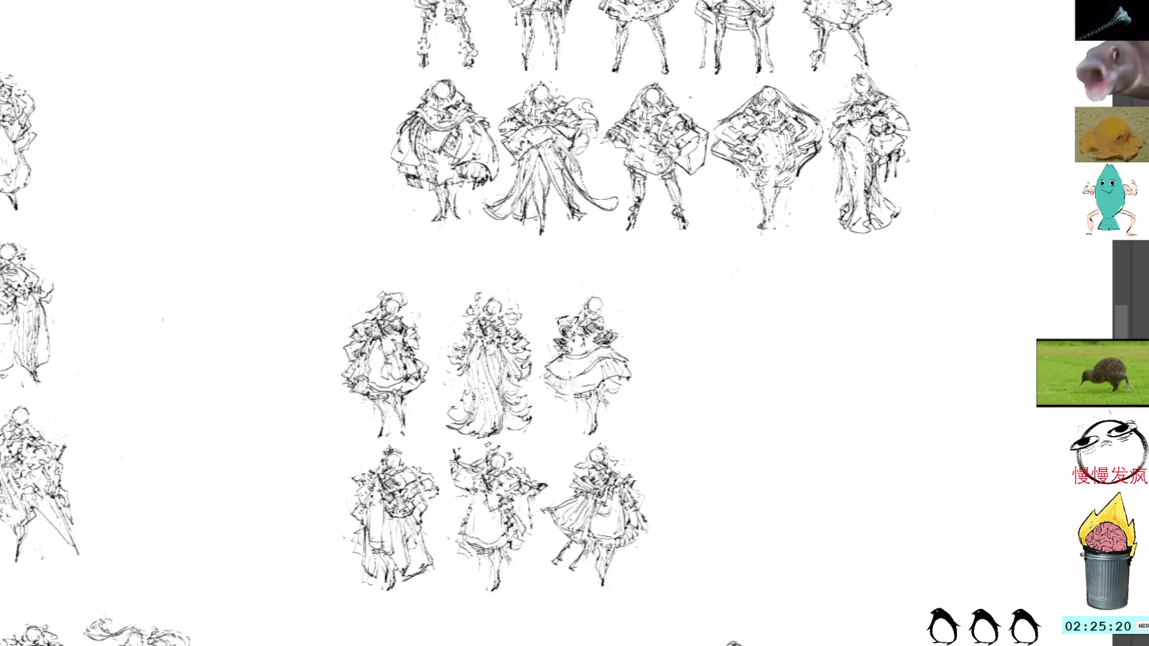
Step: Try new head strokes on the third figure and undo them, then lasso and delete its legs
mouse_move(590, 287)
left_mouse_down()
mouse_move(583, 308)
mouse_move(598, 326)
mouse_move(601, 295)
mouse_move(585, 303)
left_mouse_up()
key("ctrl+t")
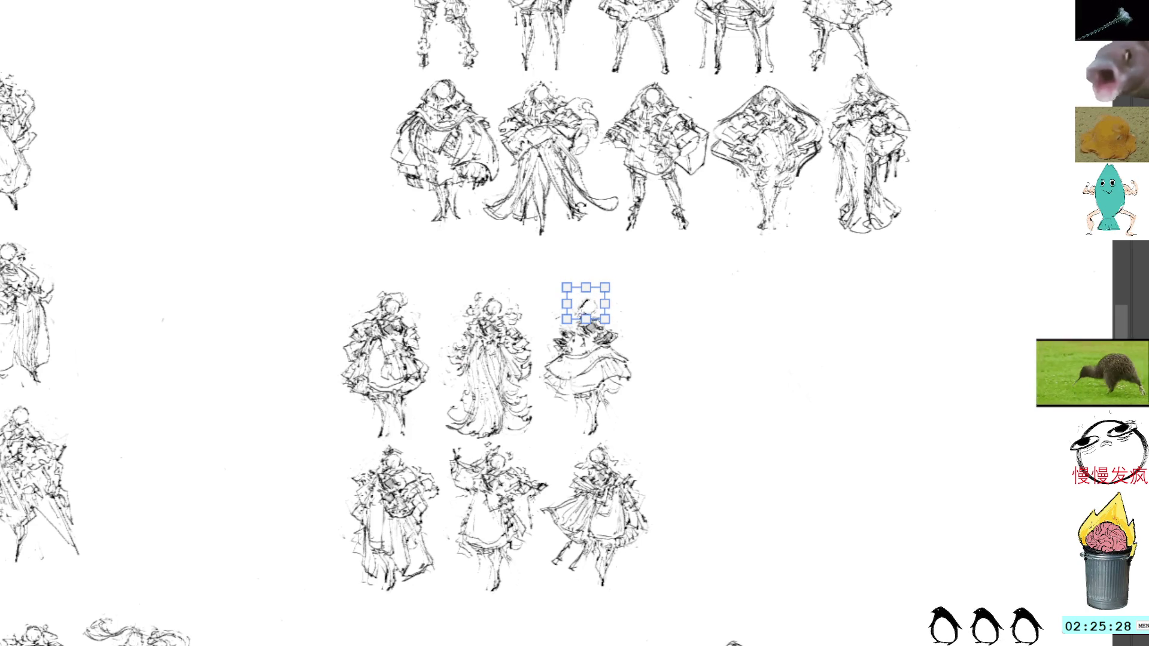
key("Return")
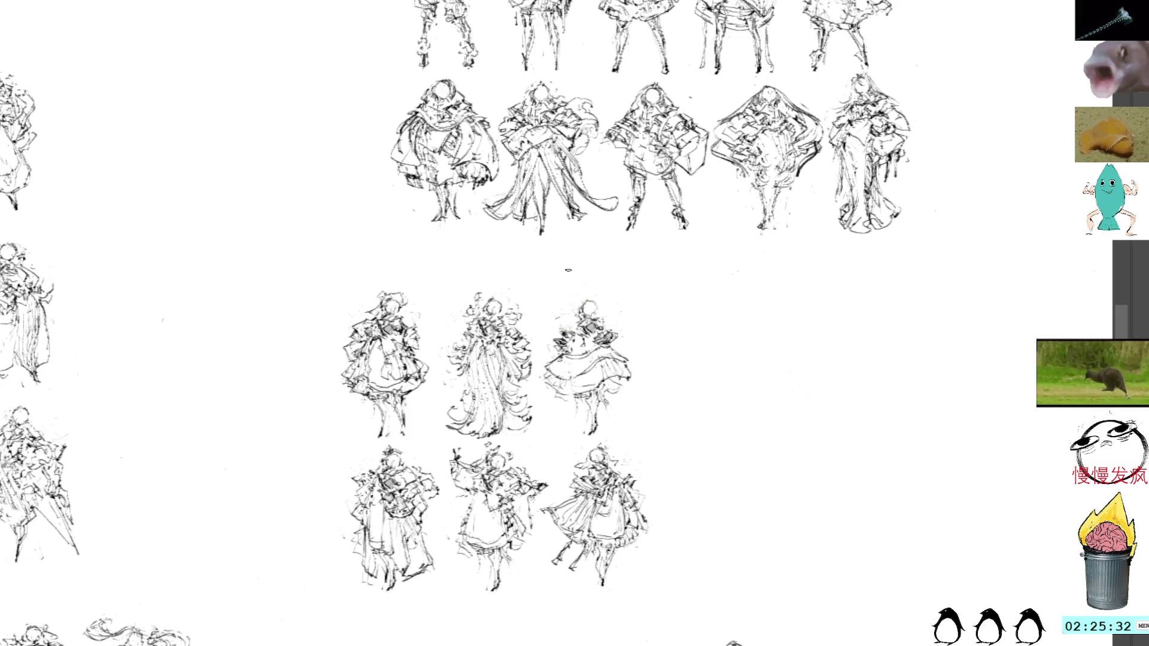
key("ctrl+z")
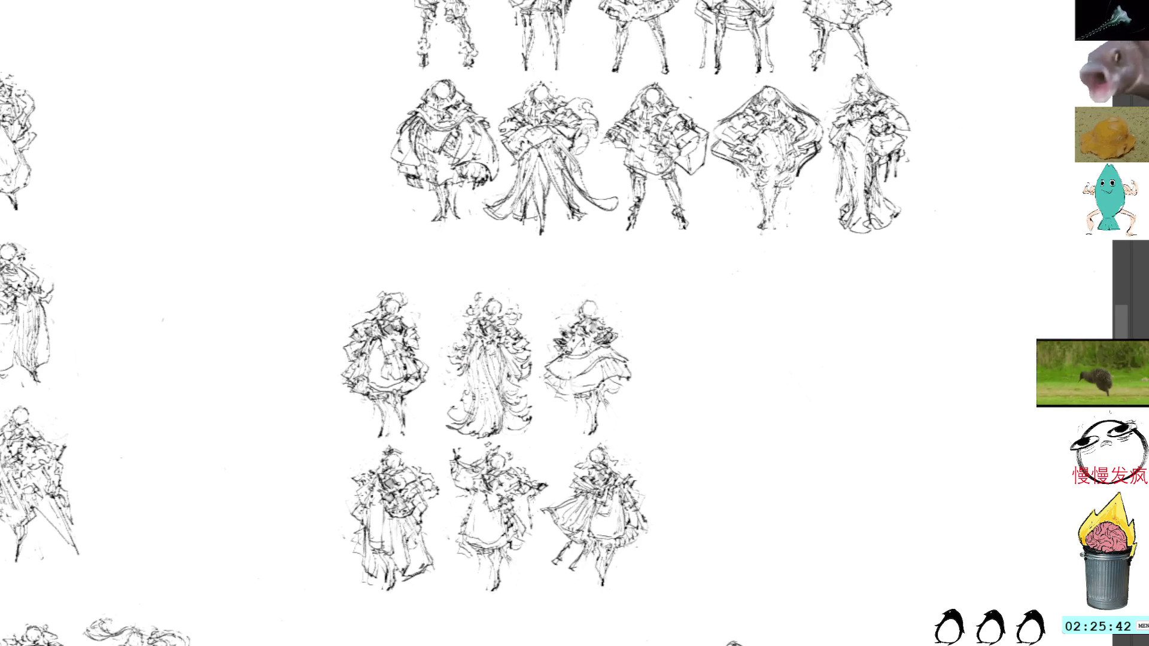
left_click_drag(611, 396, 589, 442)
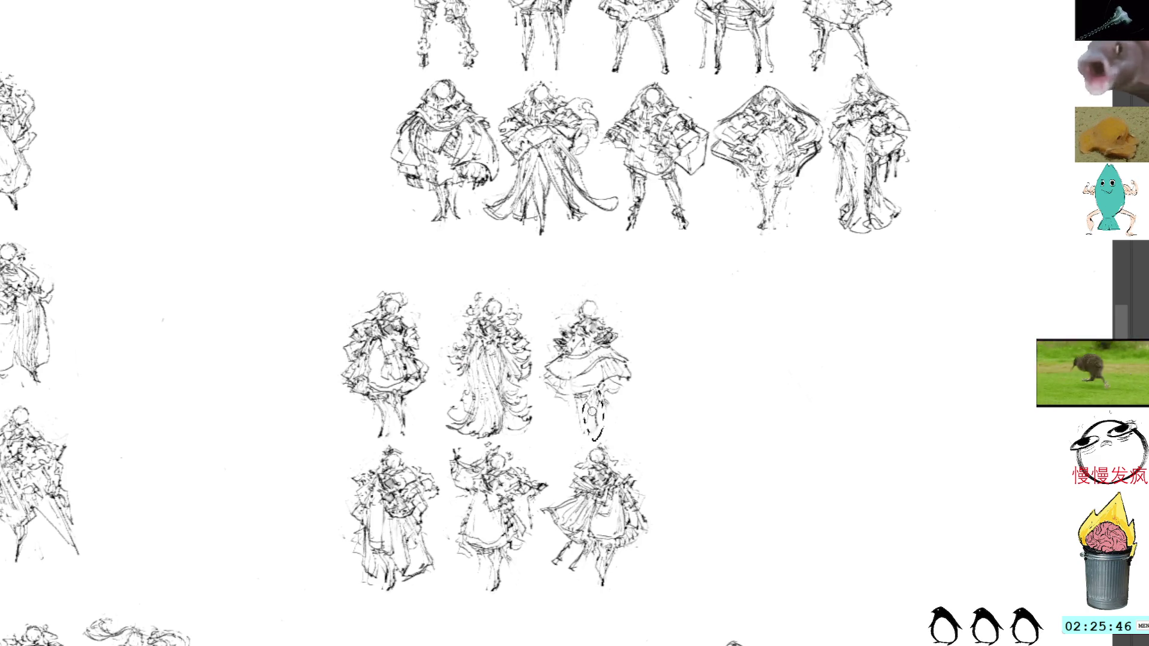
key("Delete")
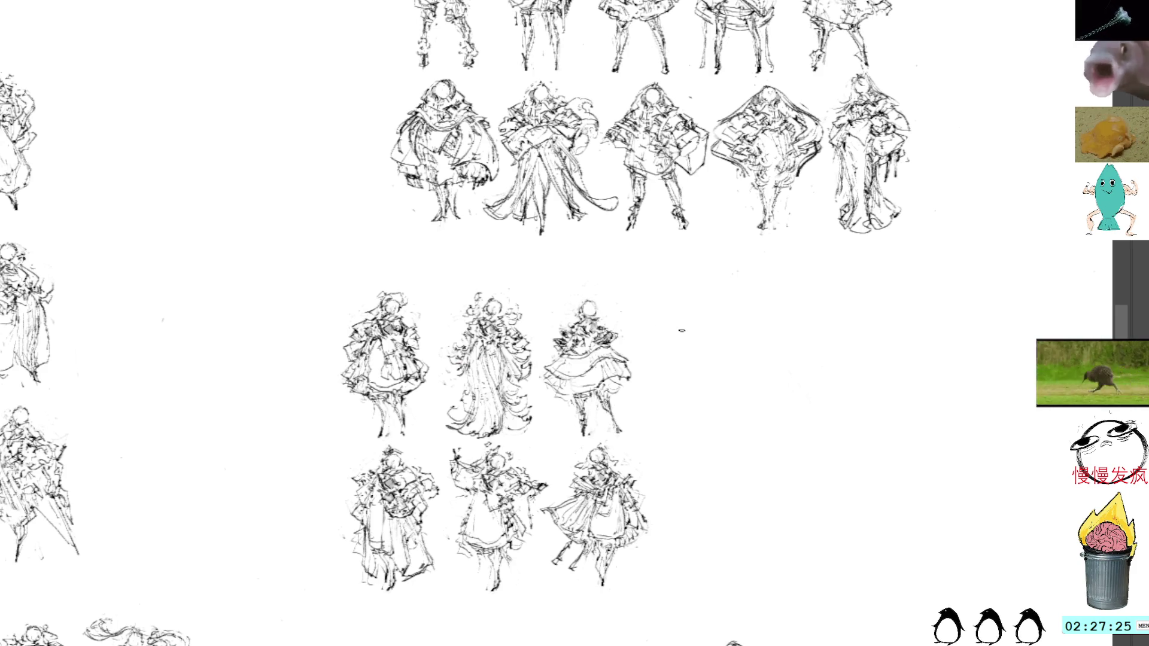
Step: Paste a duplicate figure and move it into the empty slot ending the middle group's second row
left_click_drag(785, 281, 716, 264)
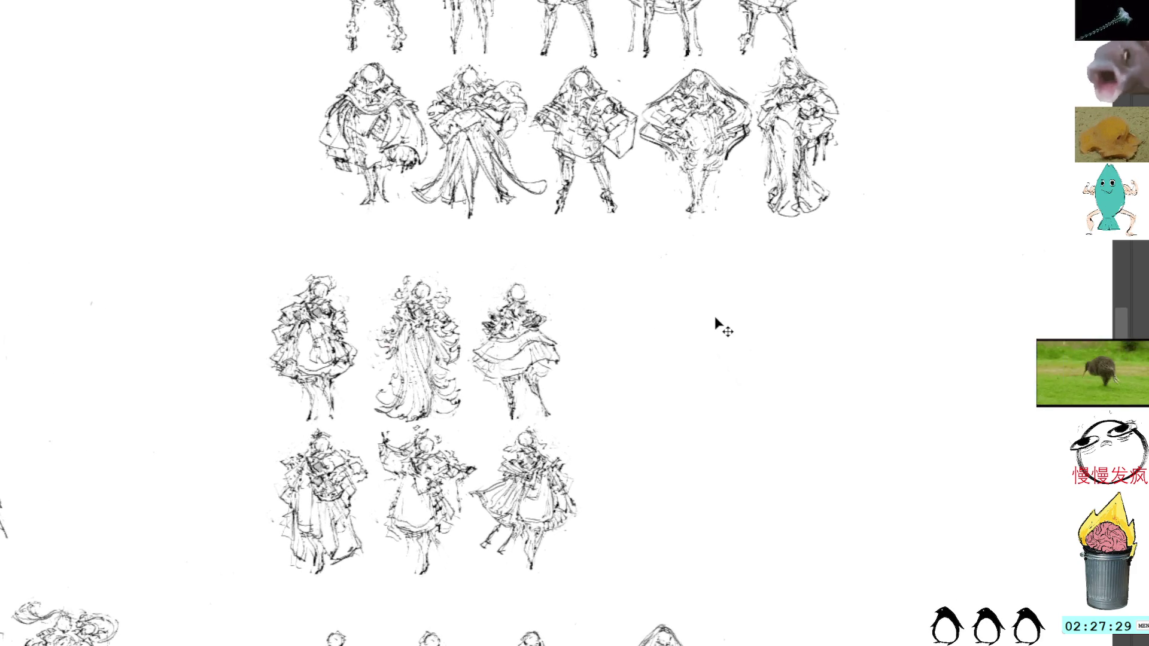
key("ctrl+v")
mouse_move(642, 265)
left_mouse_down()
mouse_move(623, 398)
mouse_move(656, 473)
left_mouse_up()
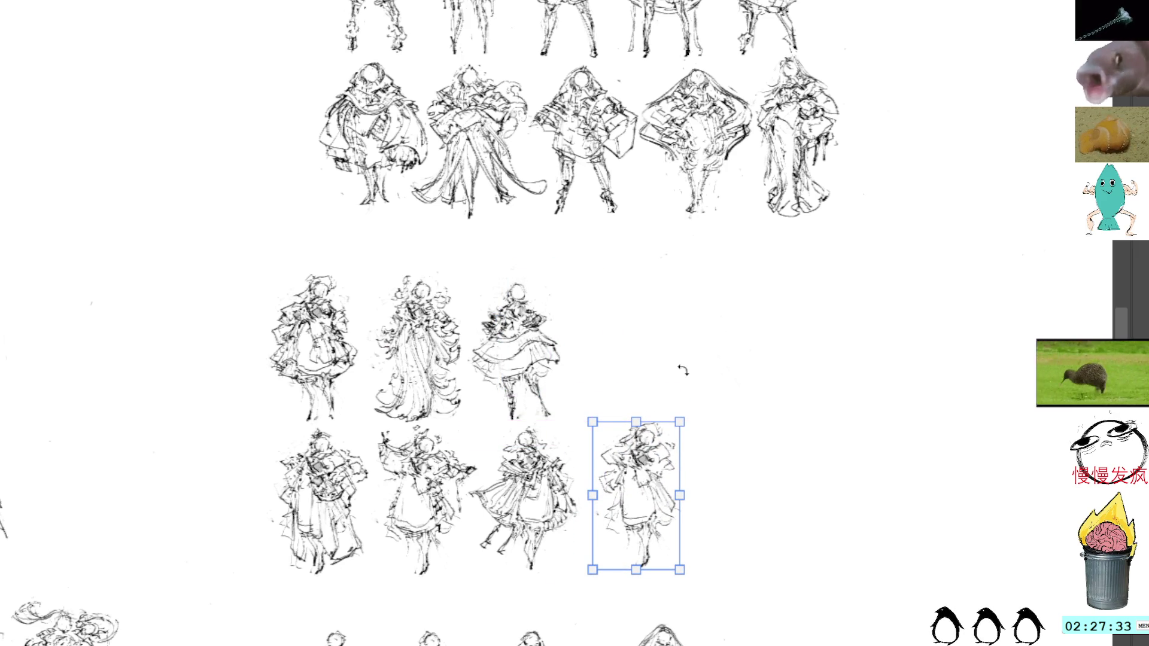
scroll(692, 275, "down", 2)
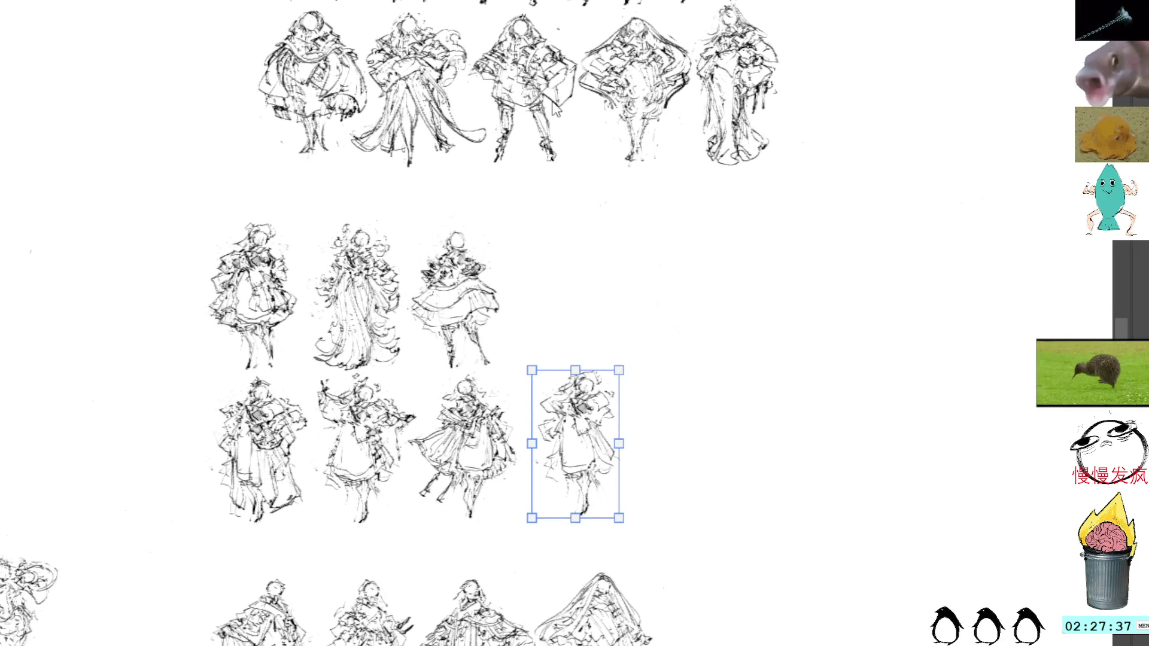
key("Return")
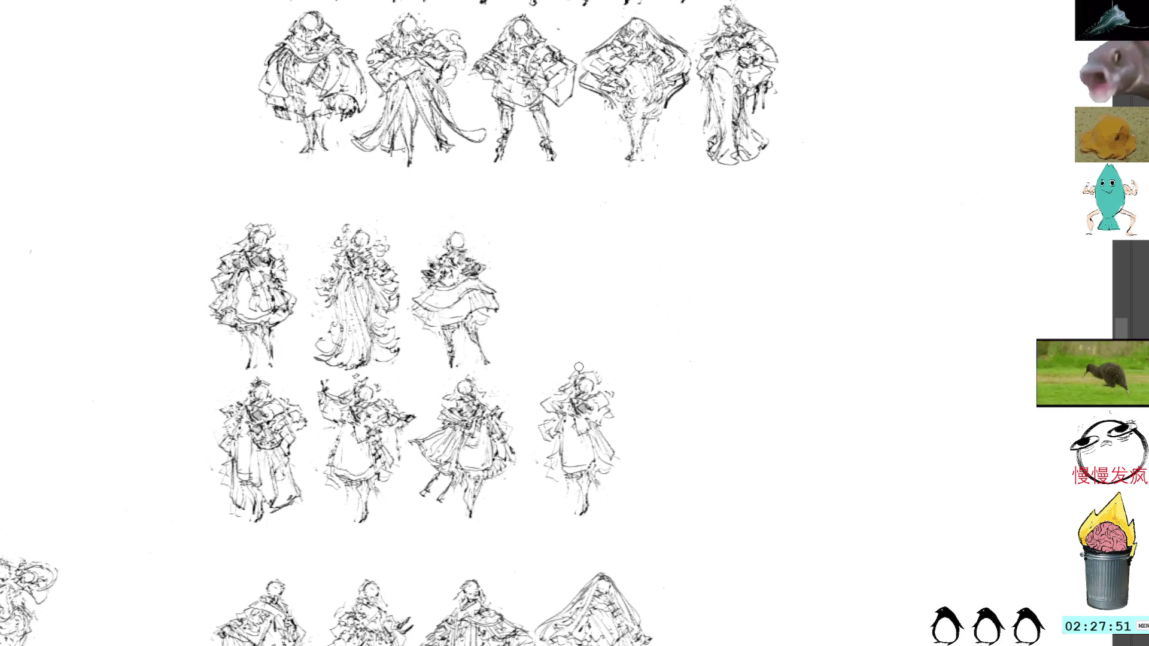
Step: Add a hat outline and short body strokes to the new fourth figure, then lasso its left side
mouse_move(599, 368)
left_mouse_down()
mouse_move(565, 377)
mouse_move(604, 392)
mouse_move(598, 377)
left_mouse_up()
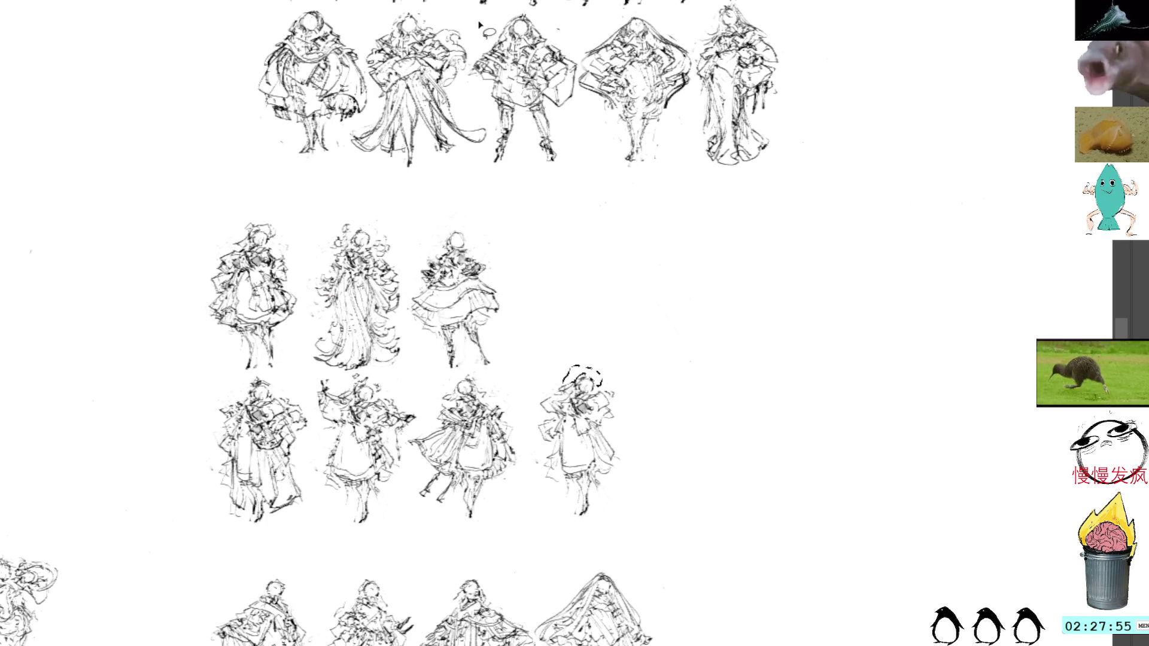
key("ctrl+d")
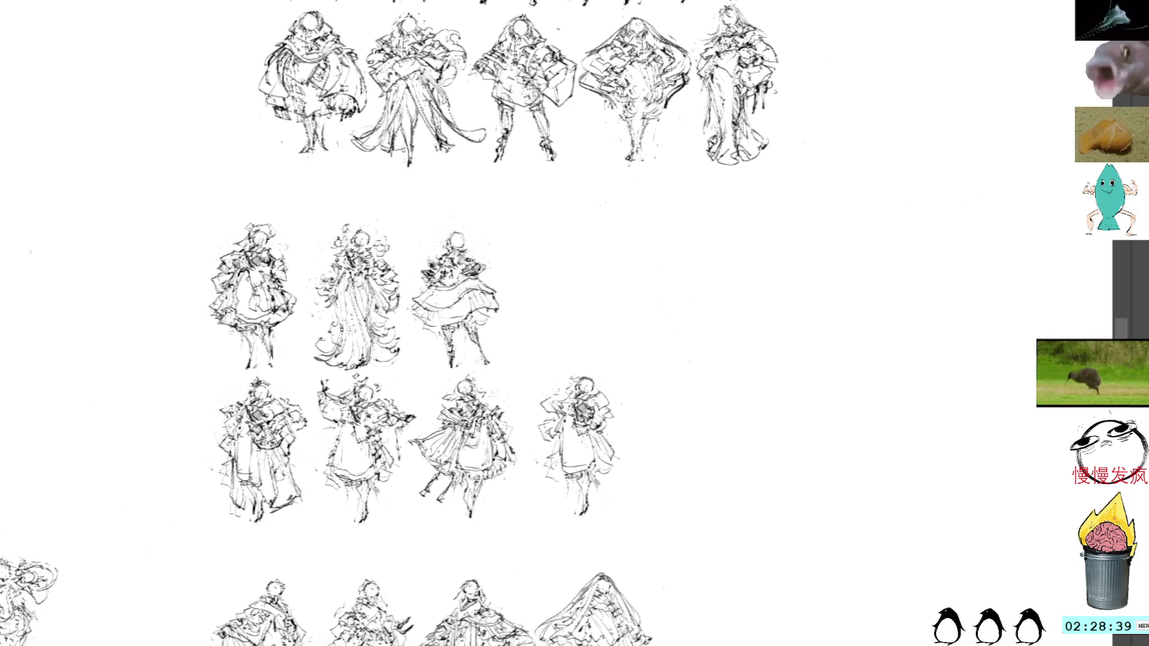
mouse_move(605, 431)
left_mouse_down()
mouse_move(591, 439)
mouse_move(625, 452)
mouse_move(610, 423)
mouse_move(633, 461)
mouse_move(606, 420)
left_mouse_up()
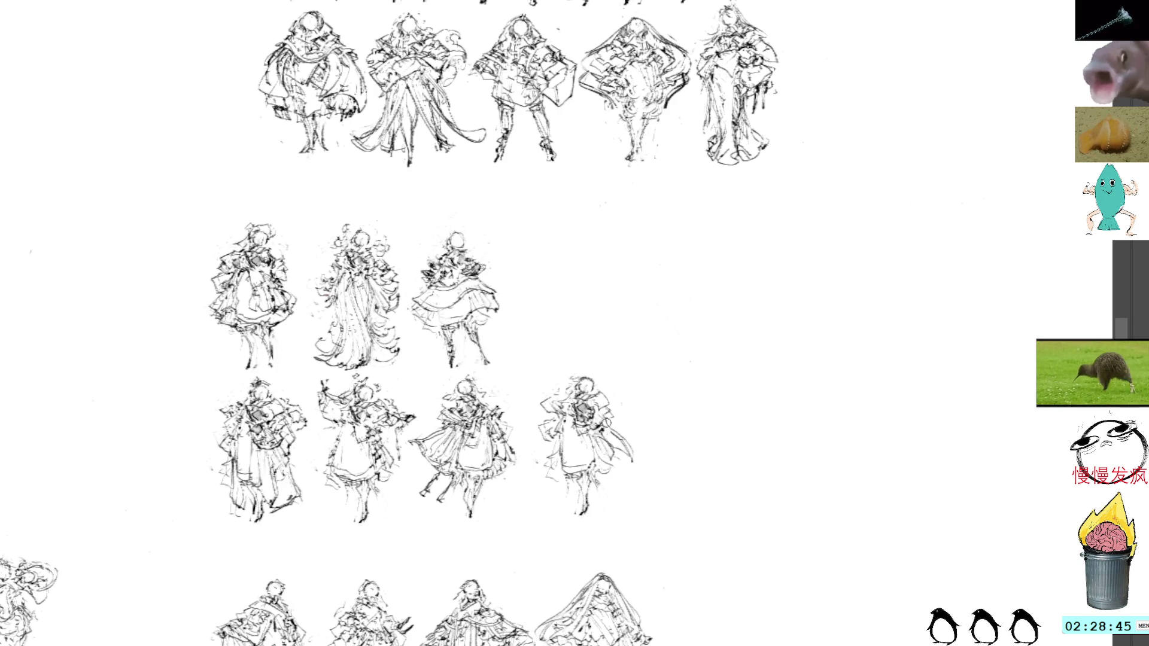
key("ctrl+z")
key("ctrl+z")
key("ctrl+z")
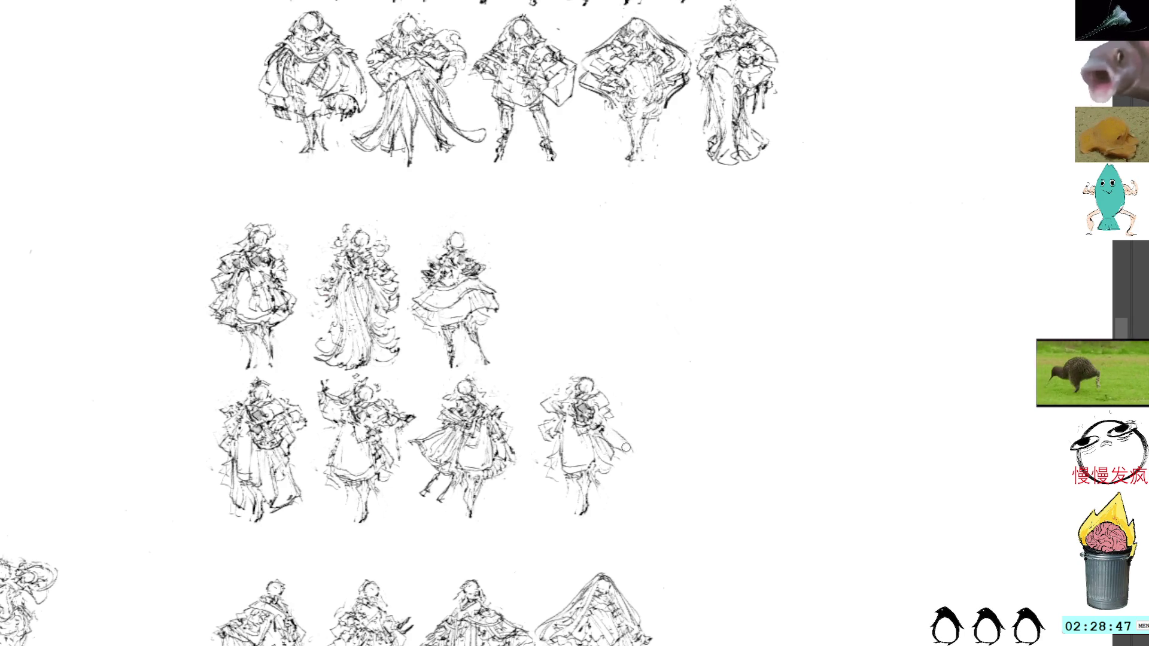
left_click_drag(607, 432, 642, 468)
key("ctrl+z")
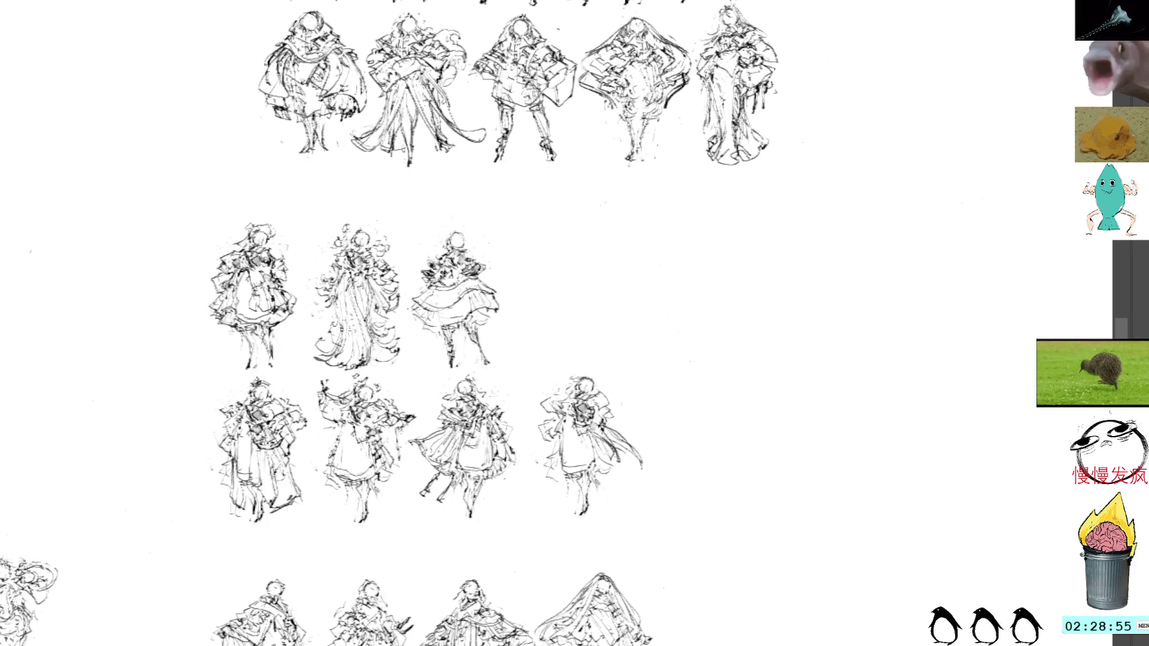
mouse_move(598, 388)
left_mouse_down()
mouse_move(619, 399)
mouse_move(604, 402)
left_mouse_up()
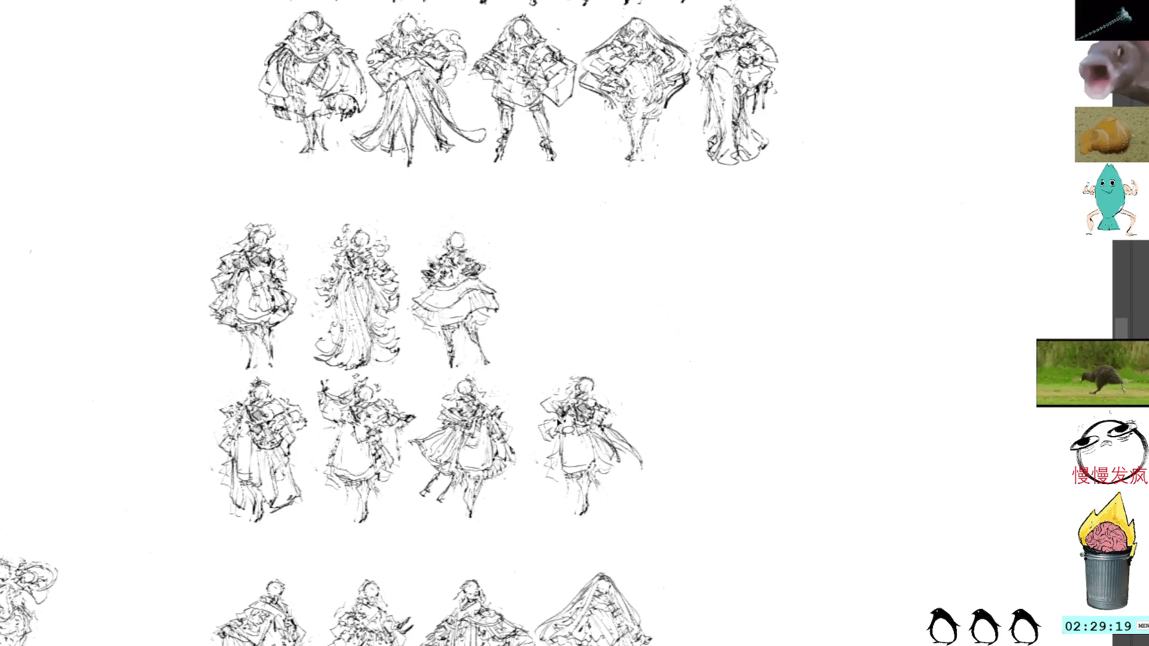
left_click_drag(558, 392, 555, 420)
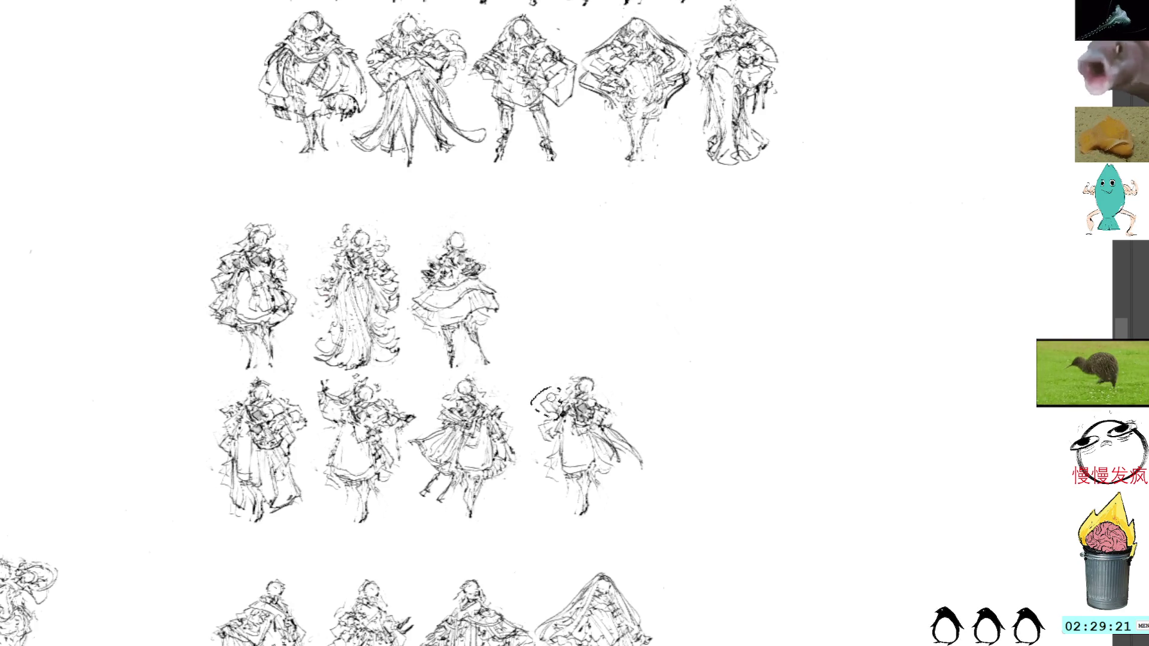
Step: Deselect, discard a stray upper-left stroke, then add small dark strokes to the figure's legs and torso
left_click(555, 323)
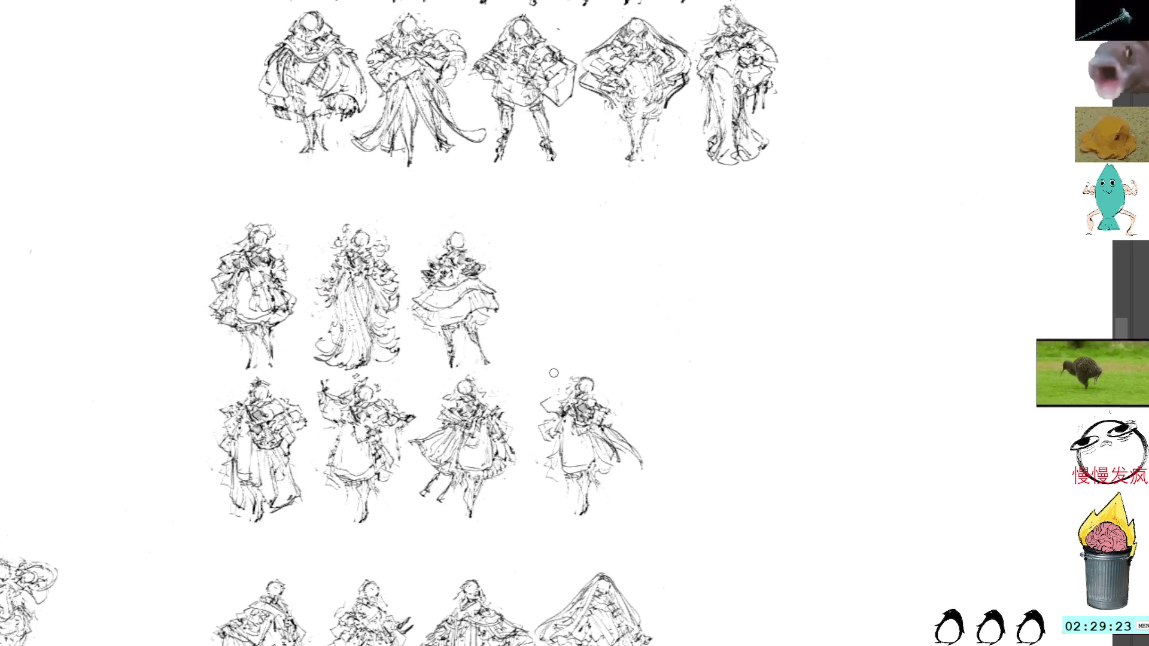
left_click_drag(562, 384, 533, 399)
key("ctrl+z")
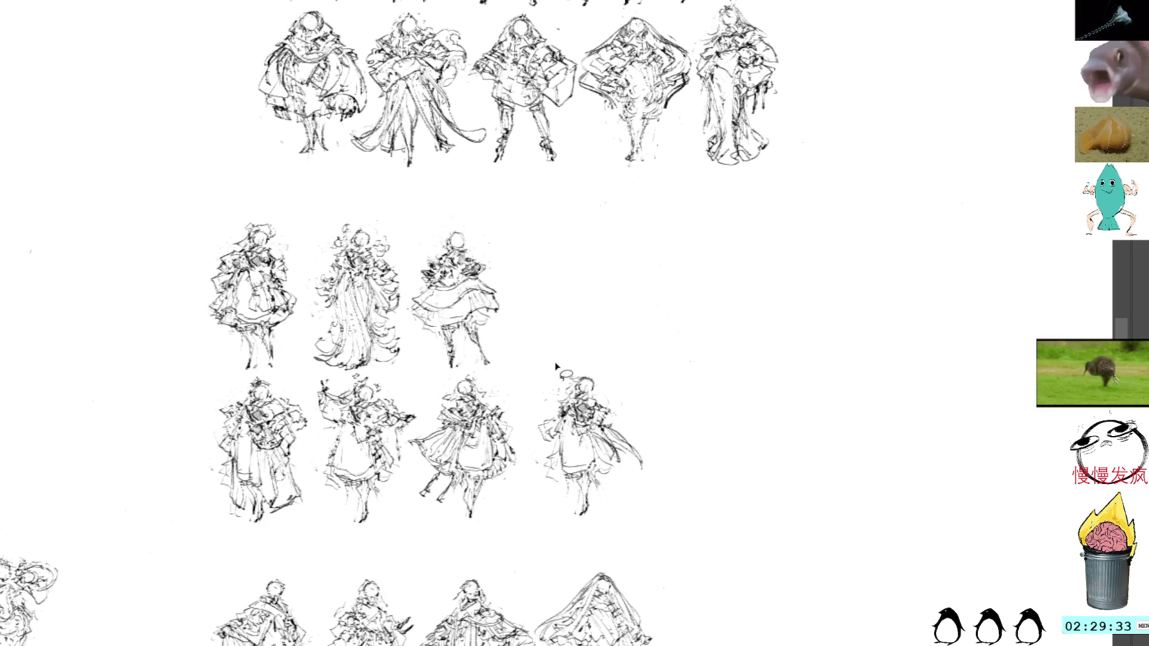
left_click_drag(578, 472, 577, 518)
left_click_drag(575, 479, 576, 499)
left_click_drag(556, 437, 563, 444)
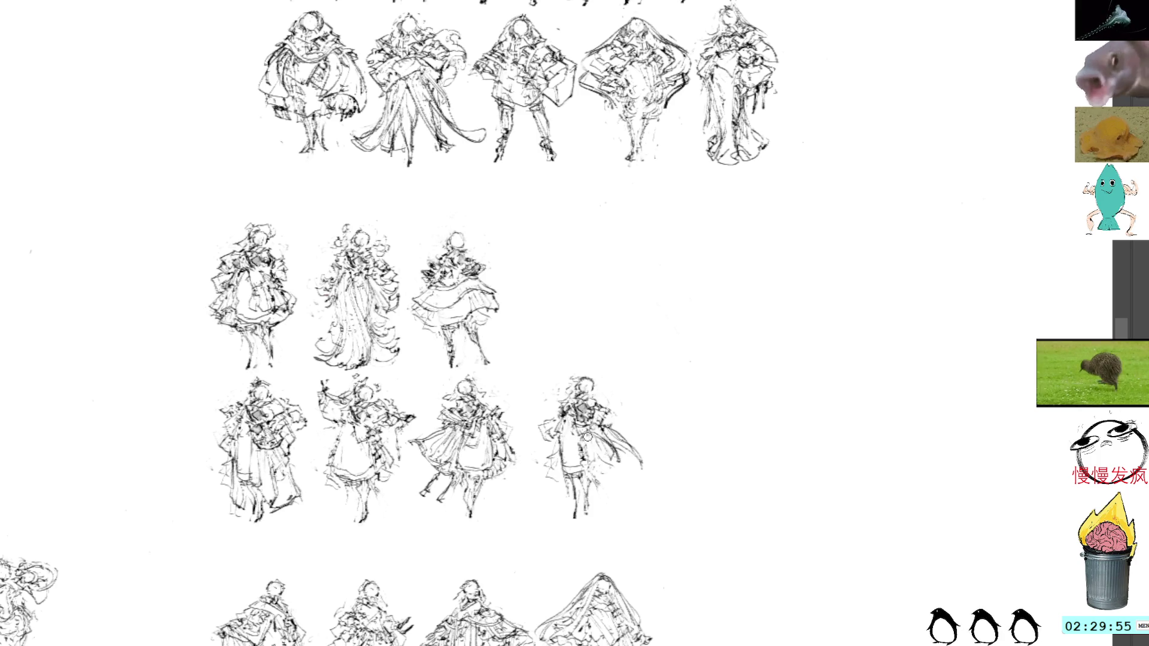
mouse_move(572, 432)
left_mouse_down()
mouse_move(594, 442)
mouse_move(595, 472)
left_mouse_up()
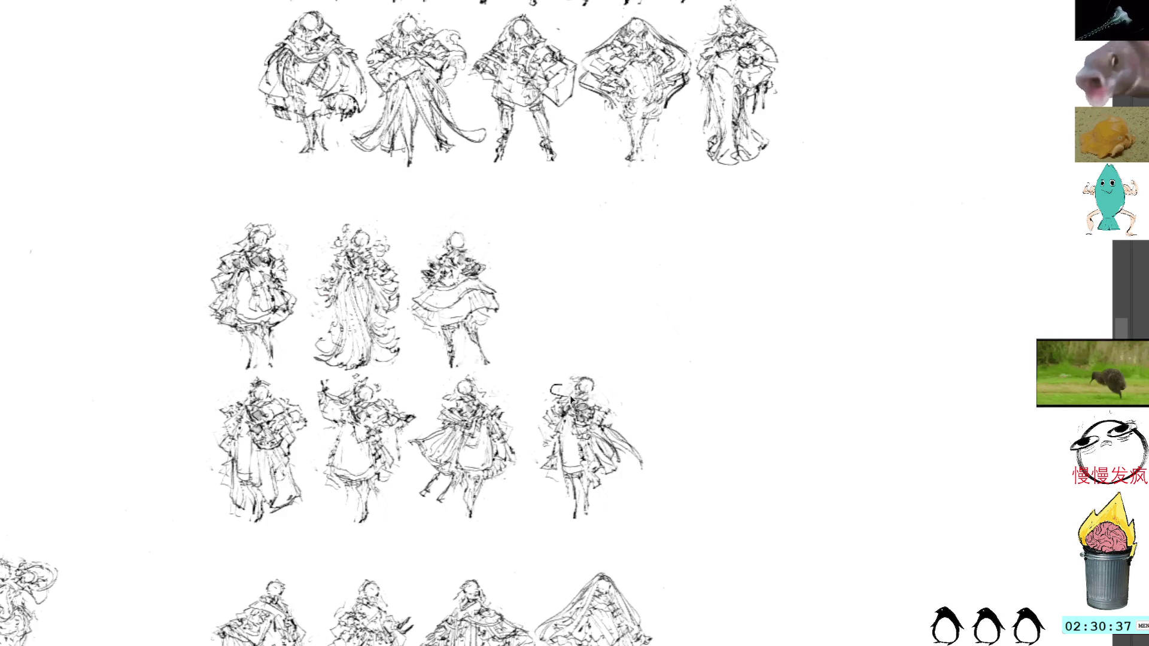
Step: Discard trial hair strands on the head's left, then darken the figure's lower leg
left_click_drag(565, 381, 553, 388)
key("ctrl+z")
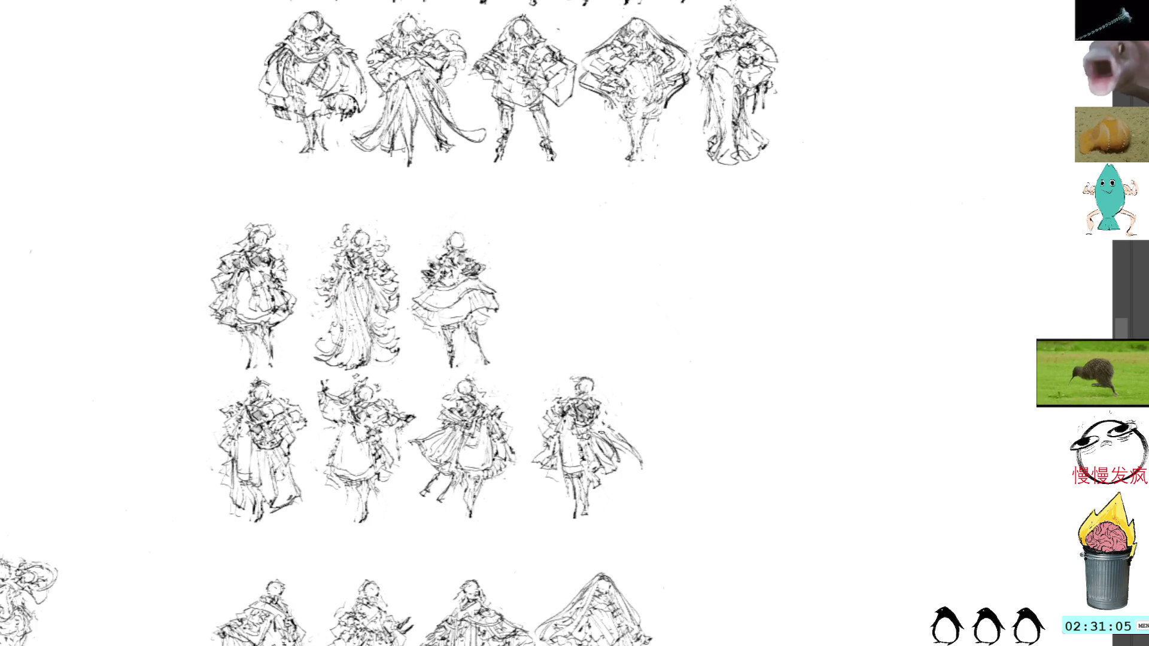
left_click_drag(579, 491, 591, 526)
Step: Remove the dark lower-leg strokes and lasso the whole fourth figure
key("ctrl+z")
key("ctrl+z")
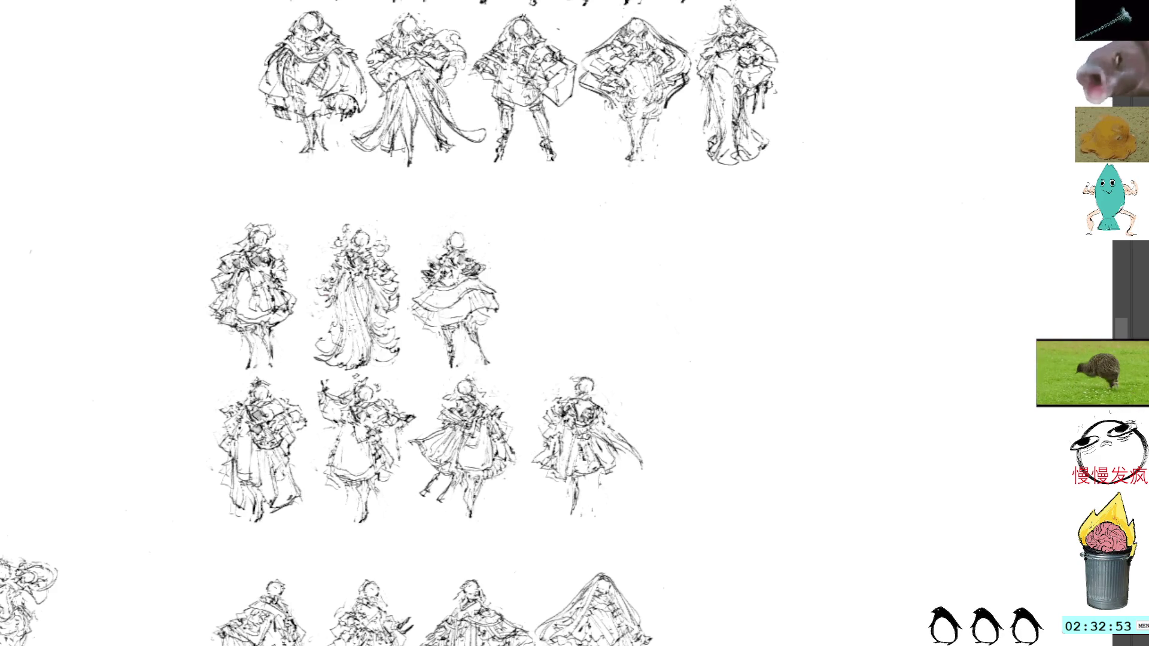
mouse_move(607, 358)
left_mouse_down()
mouse_move(546, 420)
mouse_move(651, 525)
mouse_move(626, 364)
left_mouse_up()
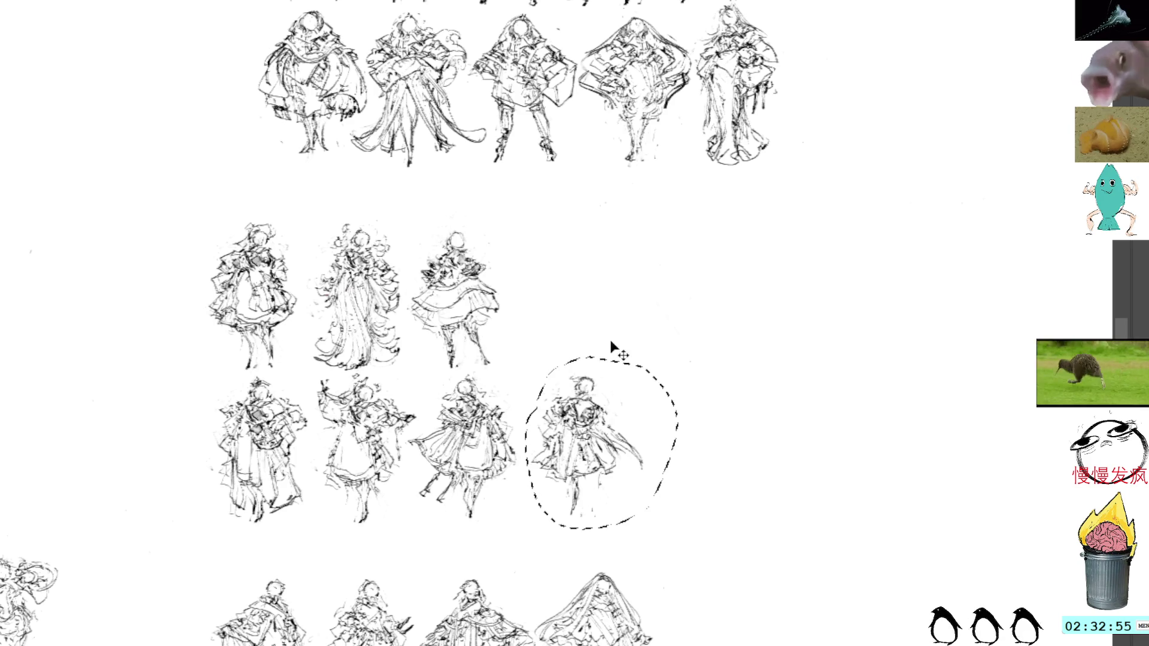
Step: Drop the selection without transforming, then draw legs and feet beneath the fourth figure
key("ctrl+t")
key("Escape")
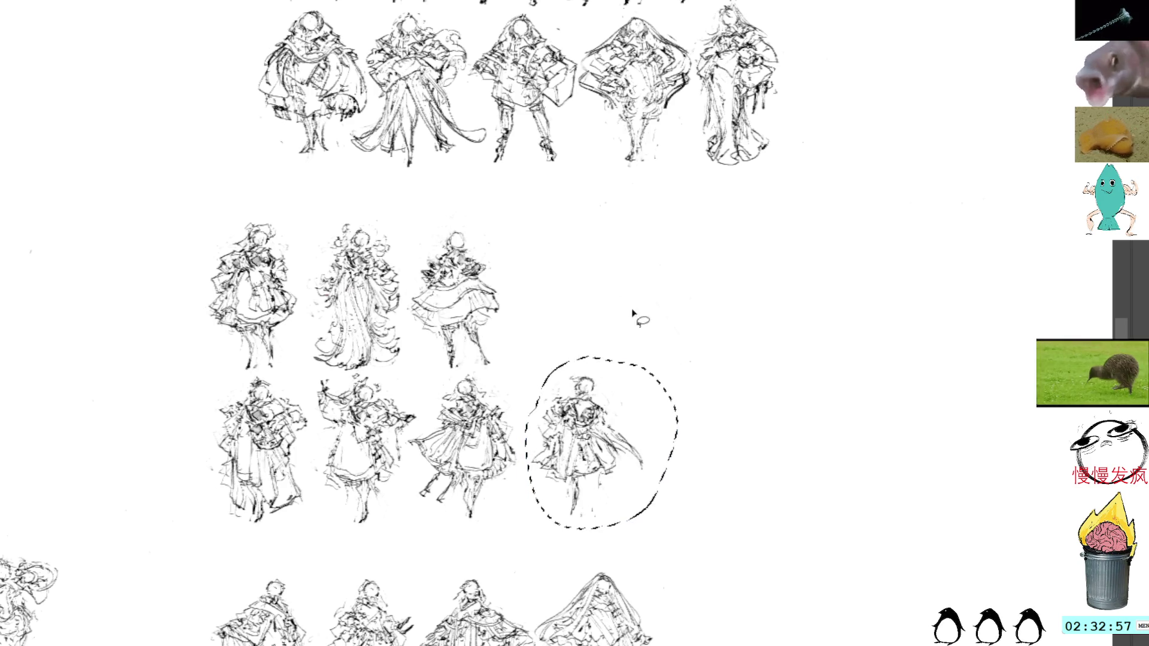
key("ctrl+d")
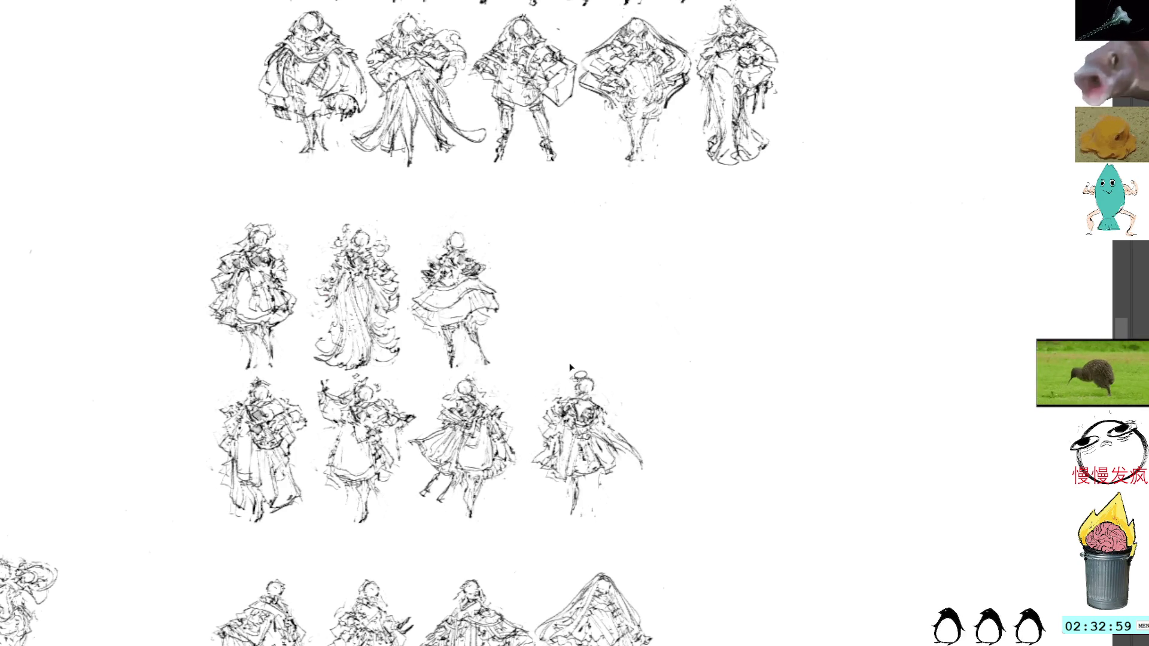
mouse_move(582, 496)
left_mouse_down()
mouse_move(597, 494)
mouse_move(565, 505)
mouse_move(570, 527)
mouse_move(581, 518)
left_mouse_up()
left_click_drag(574, 479, 559, 486)
Step: Discard the redrawn legs and redraw the leg darker with a foot
key("ctrl+z")
key("ctrl+z")
key("ctrl+z")
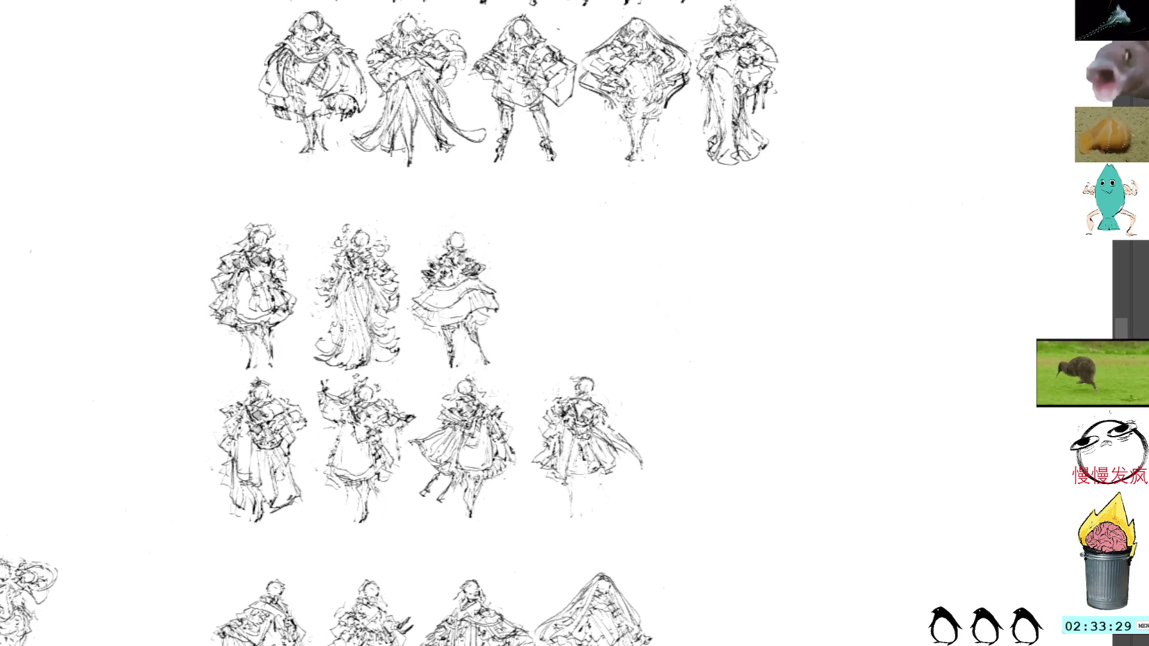
left_click_drag(569, 489, 569, 515)
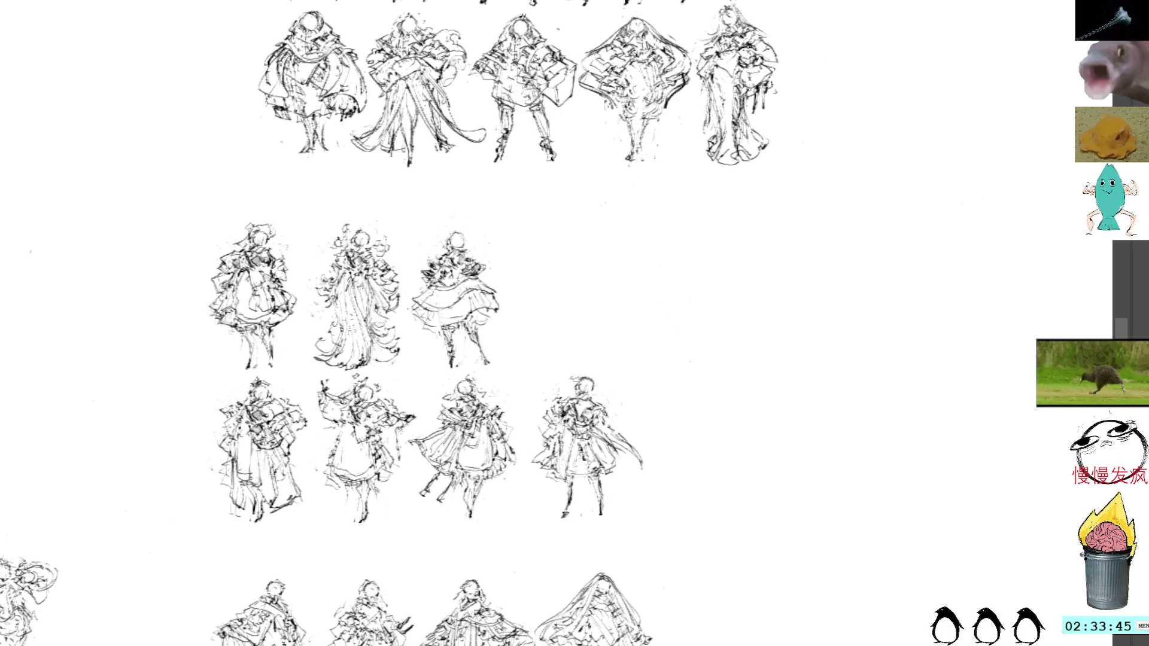
Step: Nudge the fourth figure slightly left and down with Free Transform, then view the row above
key("ctrl+t")
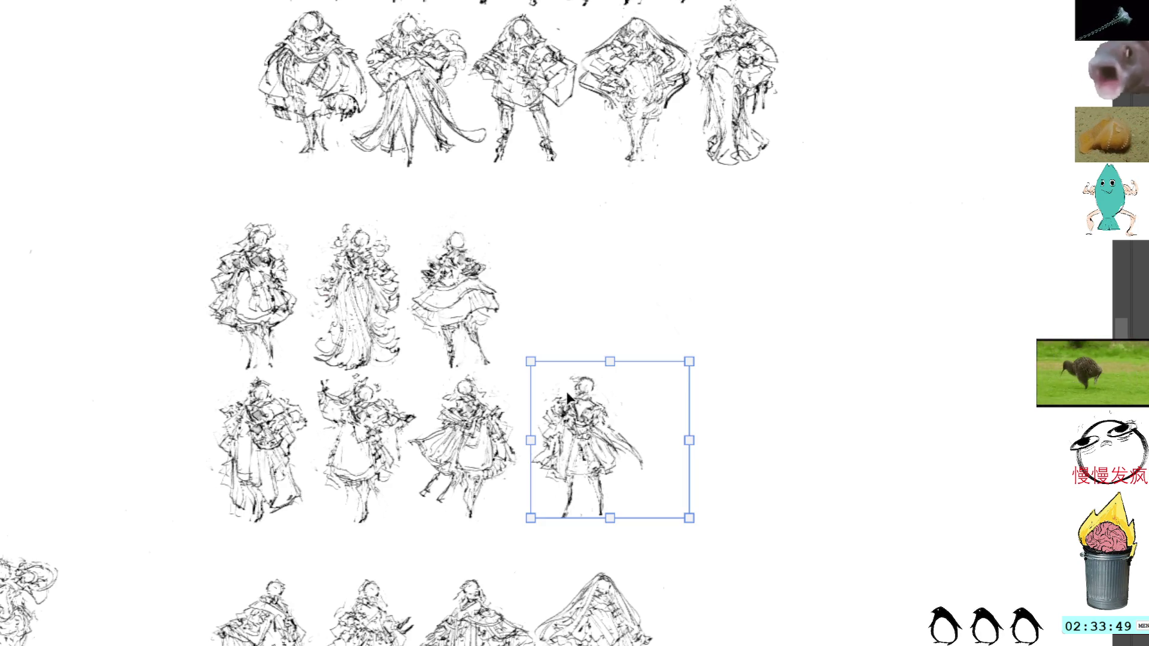
left_click_drag(615, 404, 606, 412)
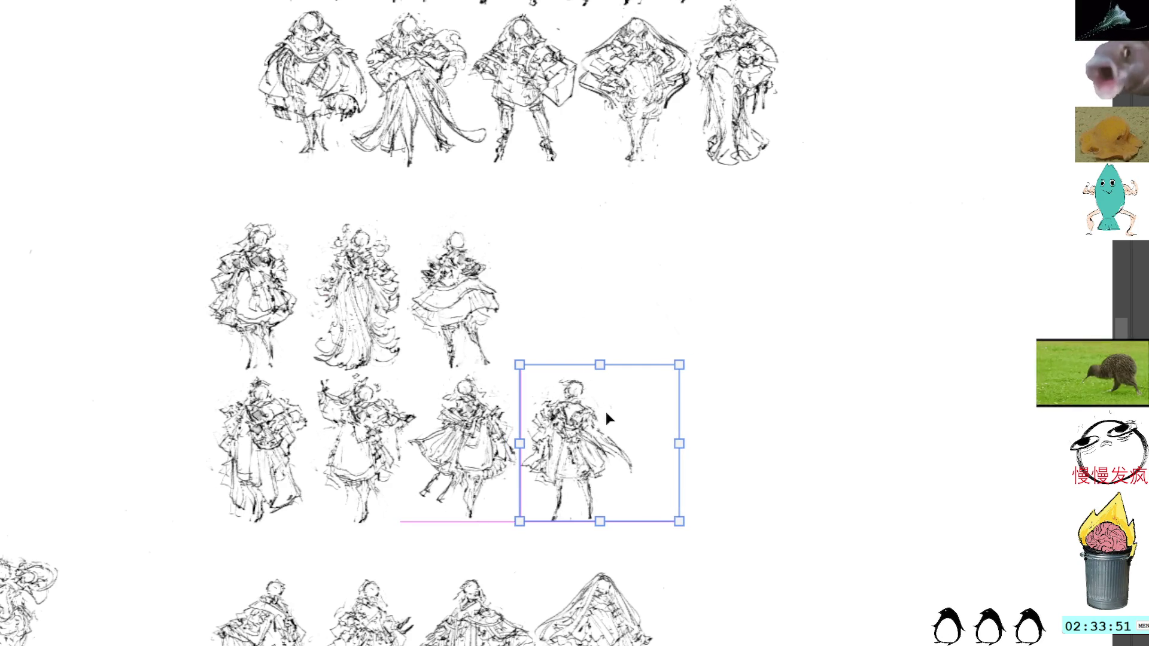
key("Return")
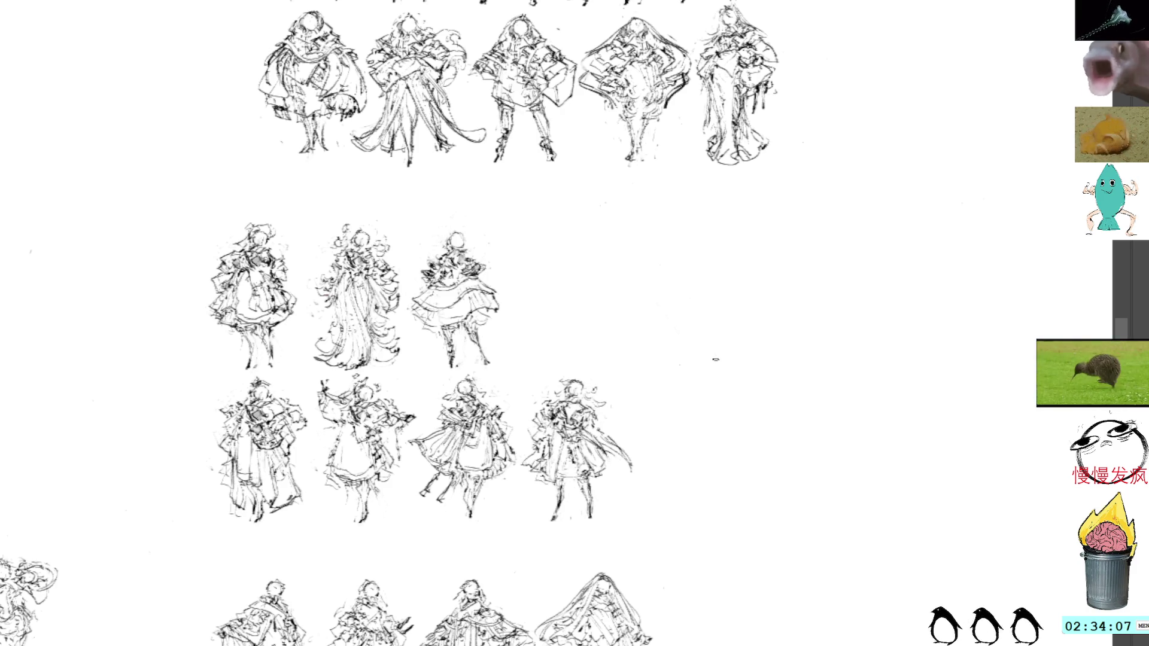
left_click_drag(461, 161, 640, 436)
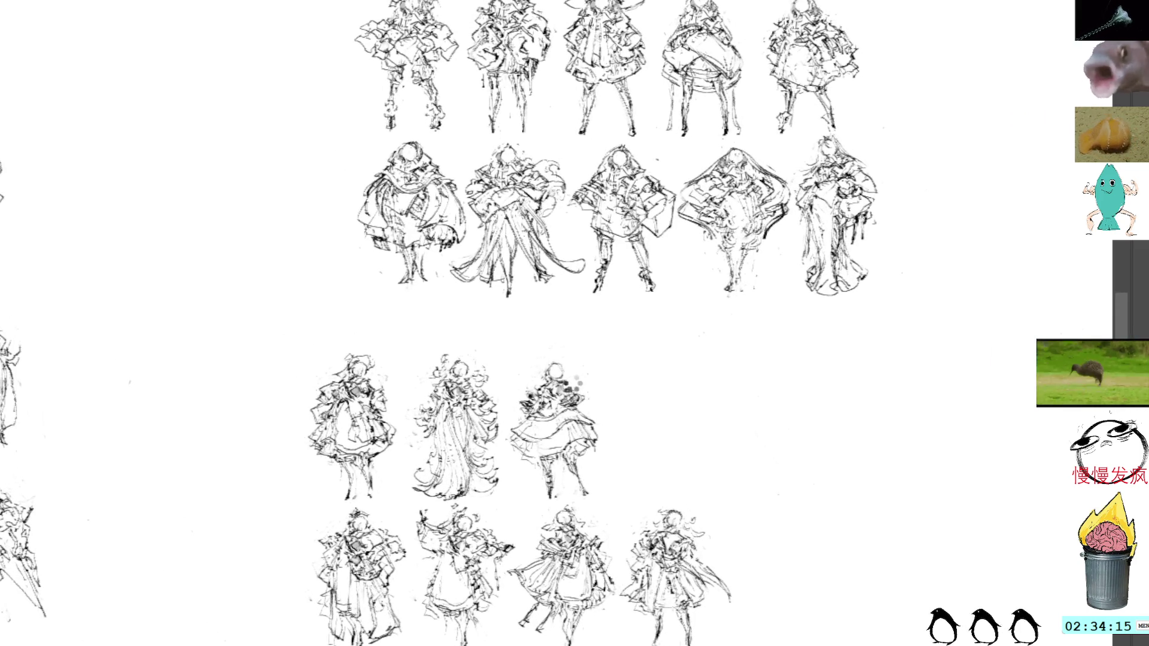
mouse_move(574, 412)
left_mouse_down()
mouse_move(612, 434)
mouse_move(574, 413)
mouse_move(592, 433)
mouse_move(580, 419)
mouse_move(601, 417)
mouse_move(561, 418)
mouse_move(578, 415)
mouse_move(601, 449)
mouse_move(575, 466)
mouse_move(587, 492)
mouse_move(552, 473)
left_mouse_up()
key("ctrl+z")
key("ctrl+z")
key("ctrl+z")
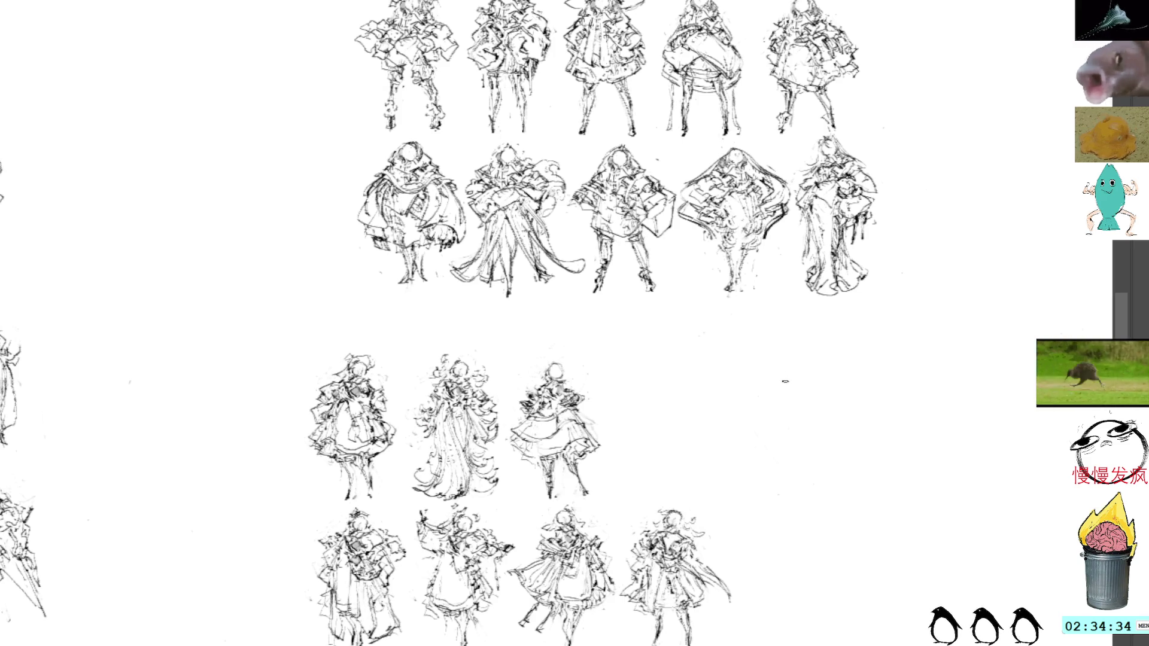
mouse_move(865, 385)
left_mouse_down()
mouse_move(778, 318)
mouse_move(789, 327)
mouse_move(769, 341)
left_mouse_up()
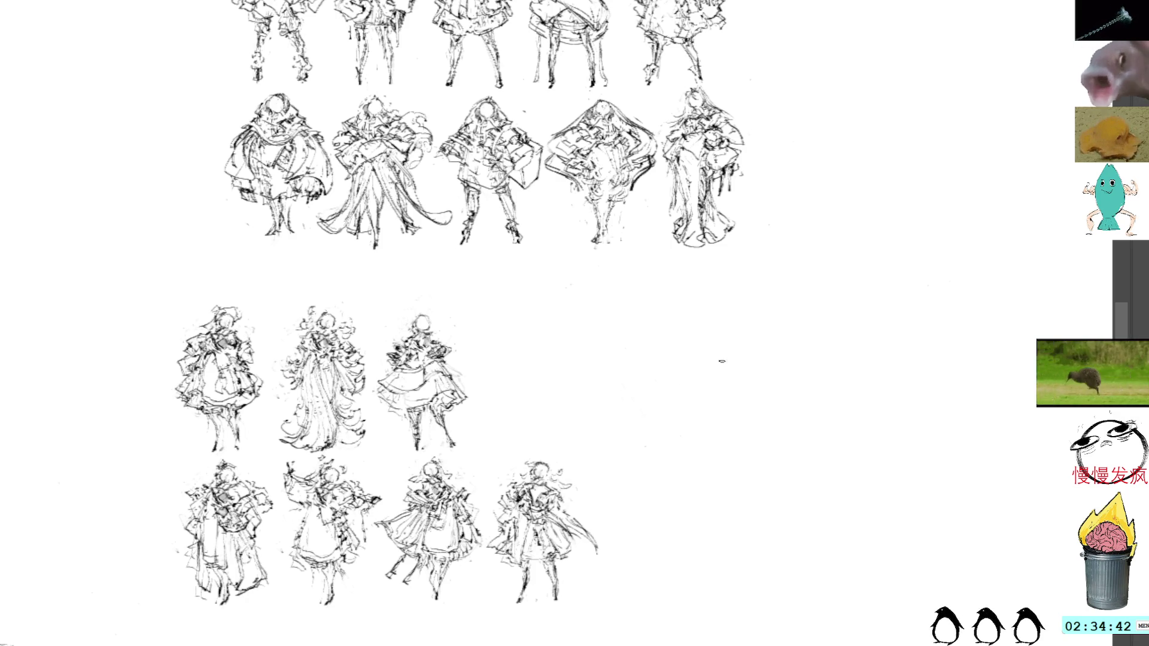
Step: Paste a copied figure and position it right of the upper middle row, leaving a gap after the third figure
scroll(721, 361, "down", 2)
scroll(720, 361, "right", 2)
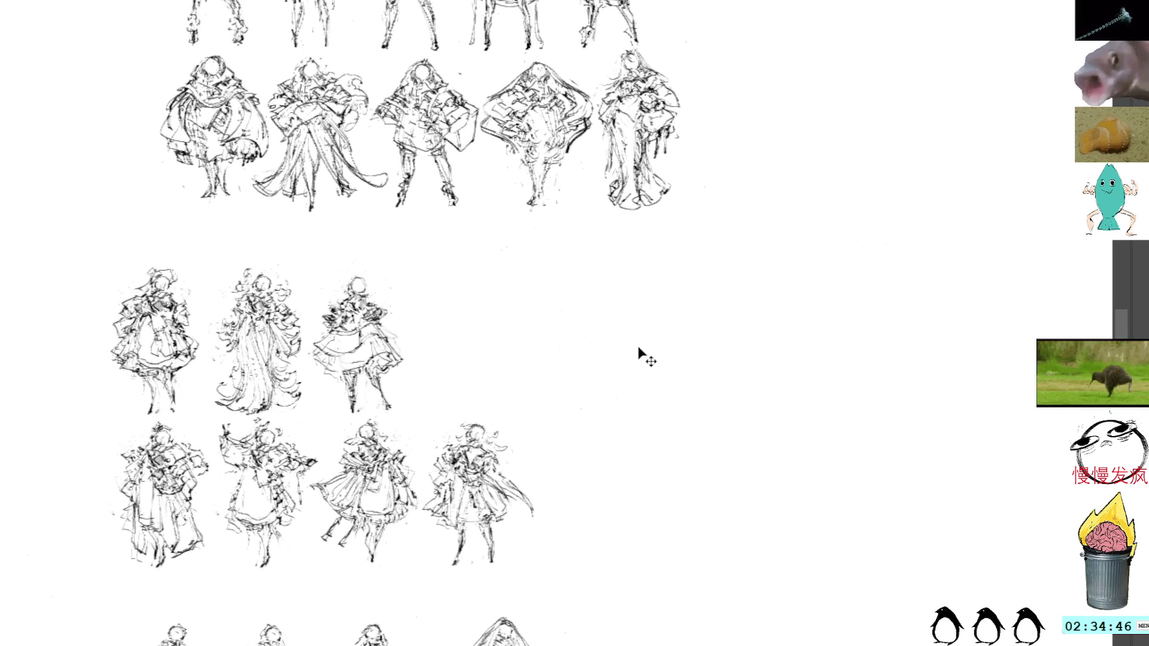
key("ctrl+v")
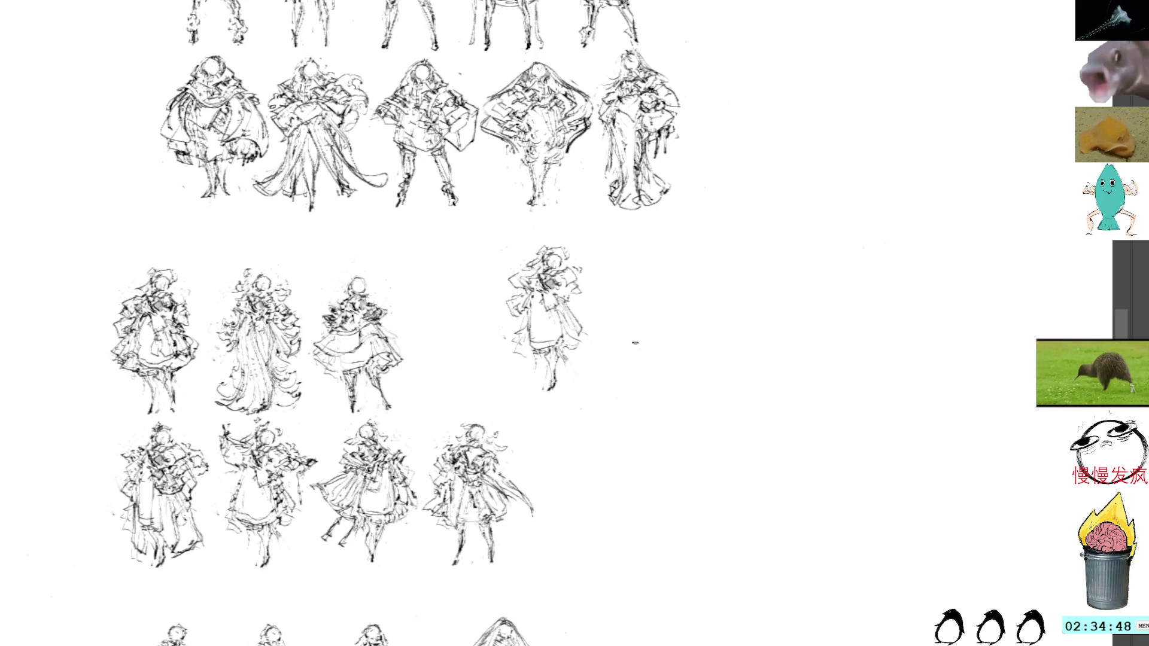
key("ctrl+t")
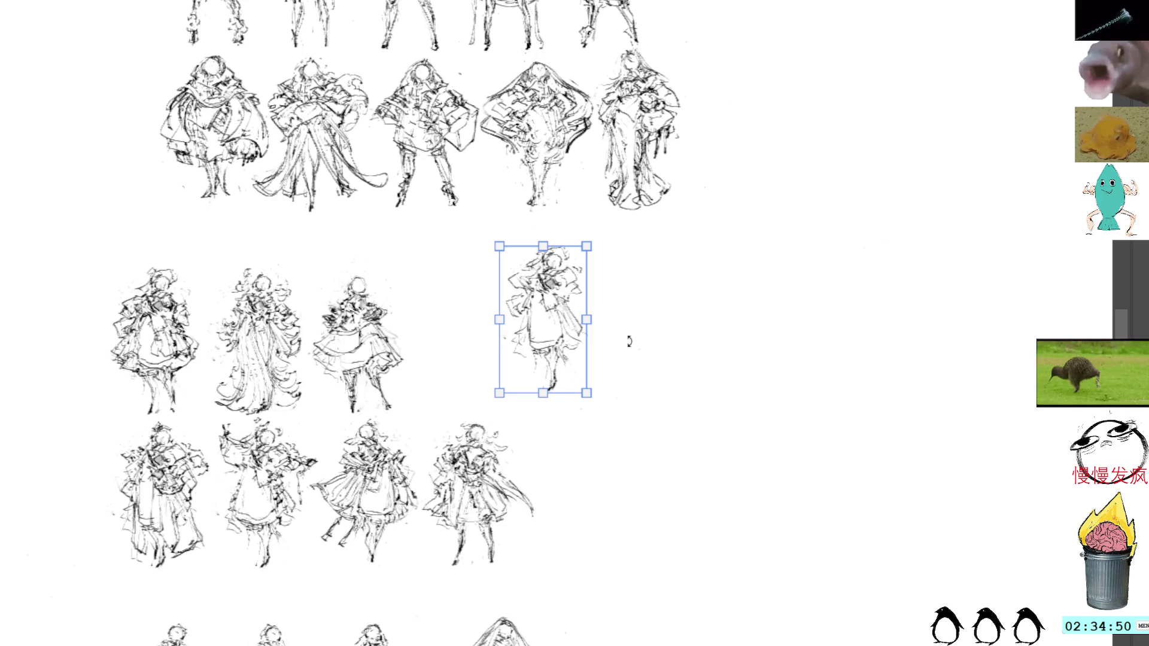
left_click_drag(565, 319, 619, 396)
key("Return")
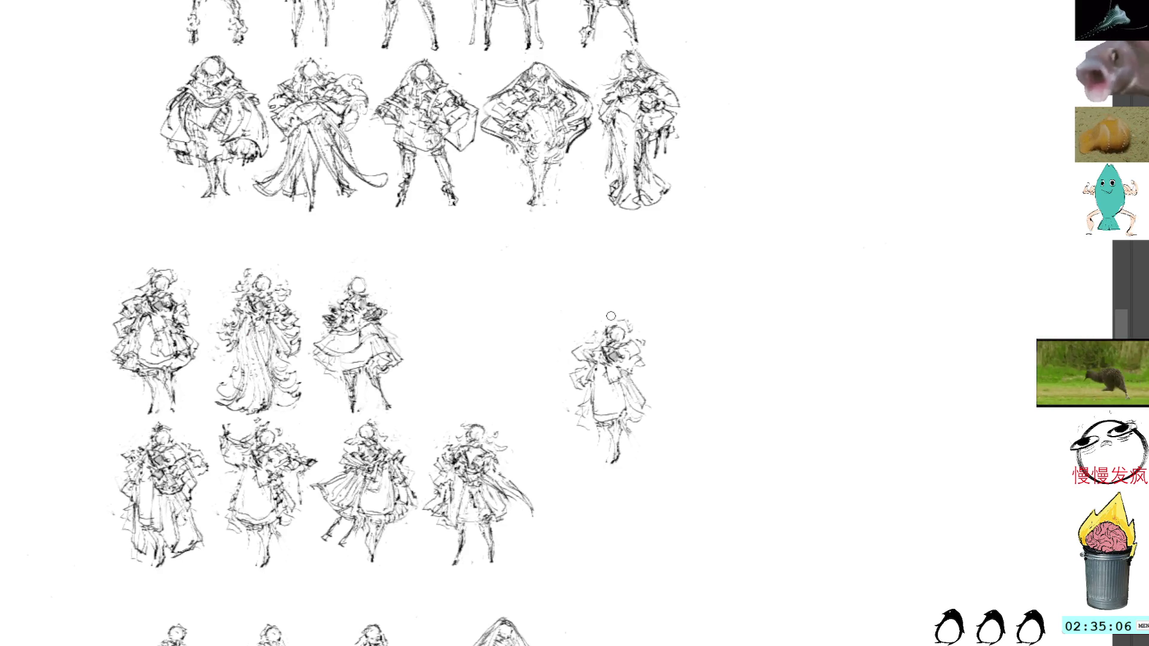
Step: Erase the stray marks above the new figure's head and sketch lines down its right side
mouse_move(623, 315)
left_mouse_down()
mouse_move(640, 310)
mouse_move(623, 306)
left_mouse_up()
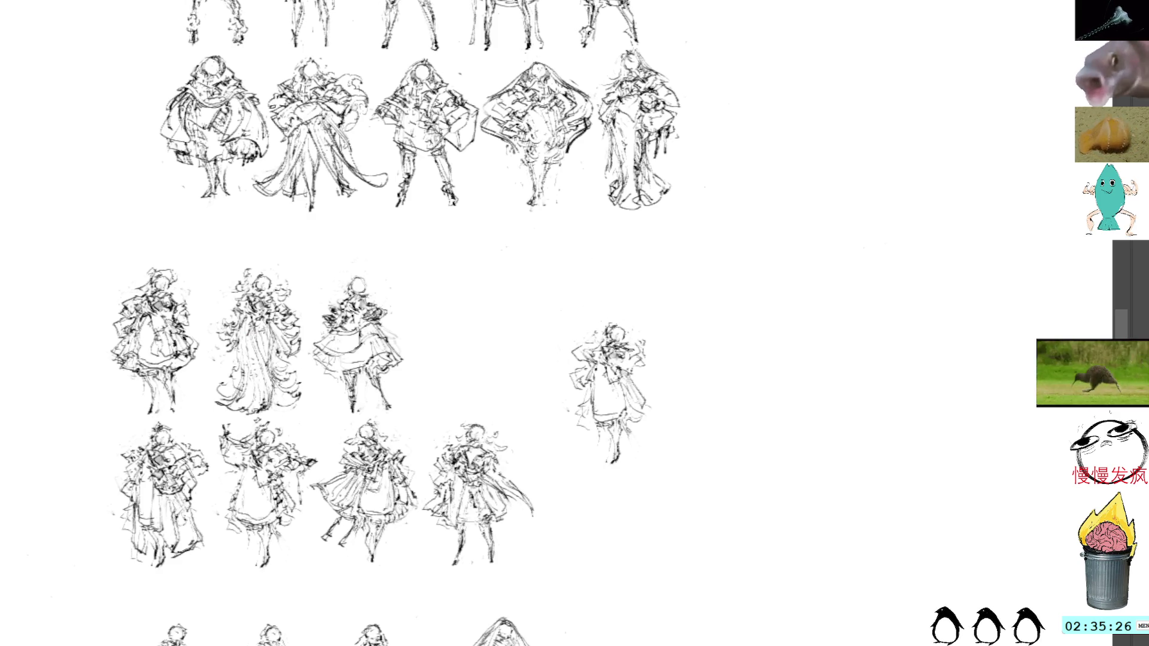
left_click_drag(635, 352, 652, 442)
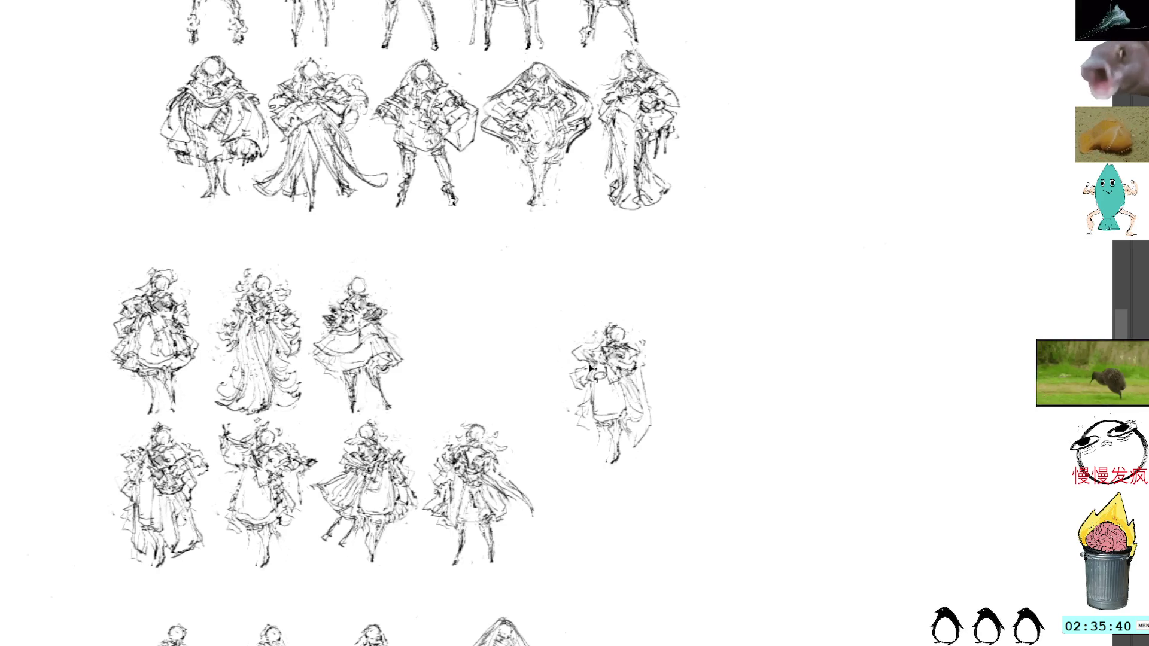
left_click_drag(592, 332, 576, 359)
key("ctrl+z")
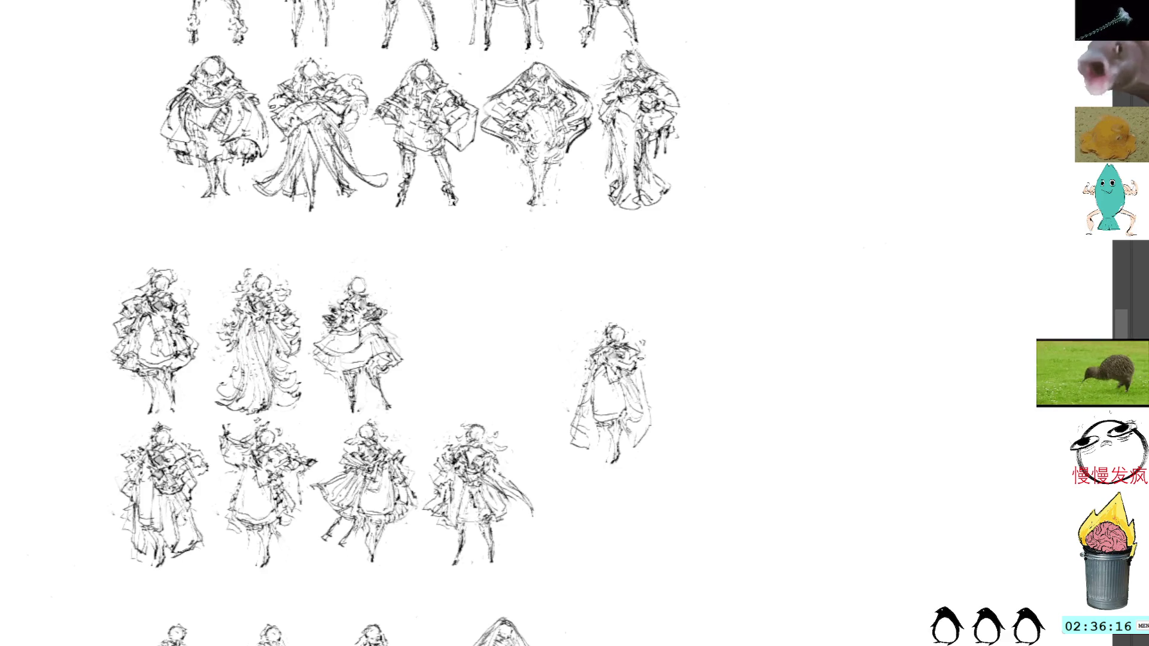
Step: Draw the cape outline and layer dark strokes along the right figure's cape and hem
left_click_drag(639, 371, 662, 446)
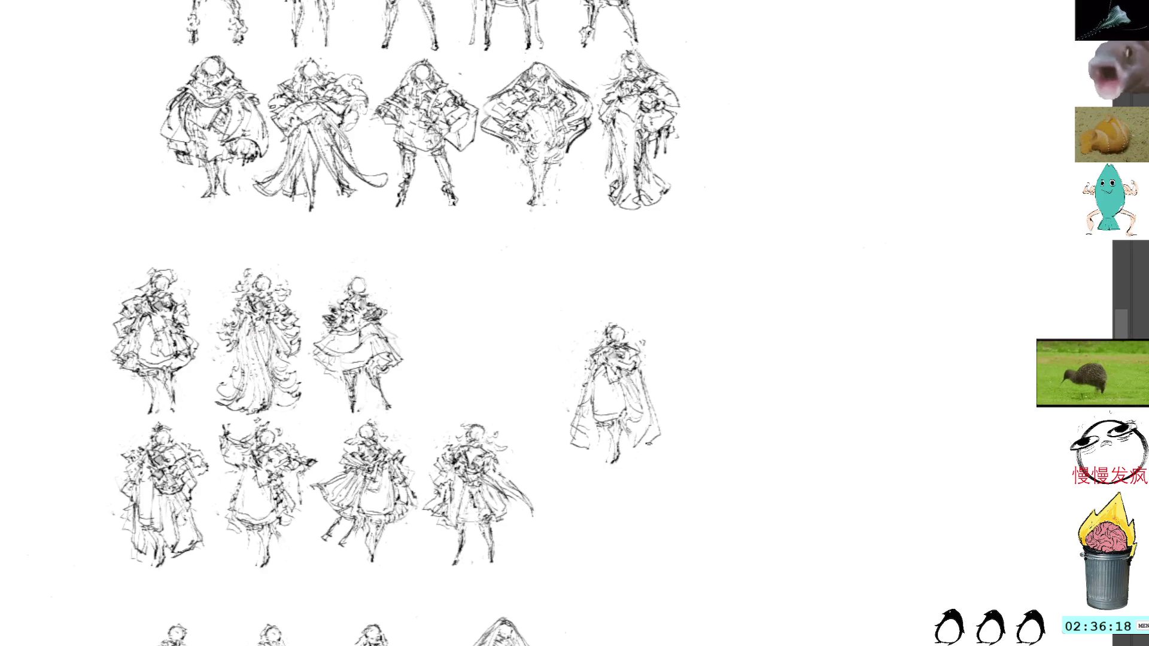
mouse_move(627, 406)
left_mouse_down()
mouse_move(633, 452)
mouse_move(653, 437)
left_mouse_up()
left_click_drag(644, 383, 656, 434)
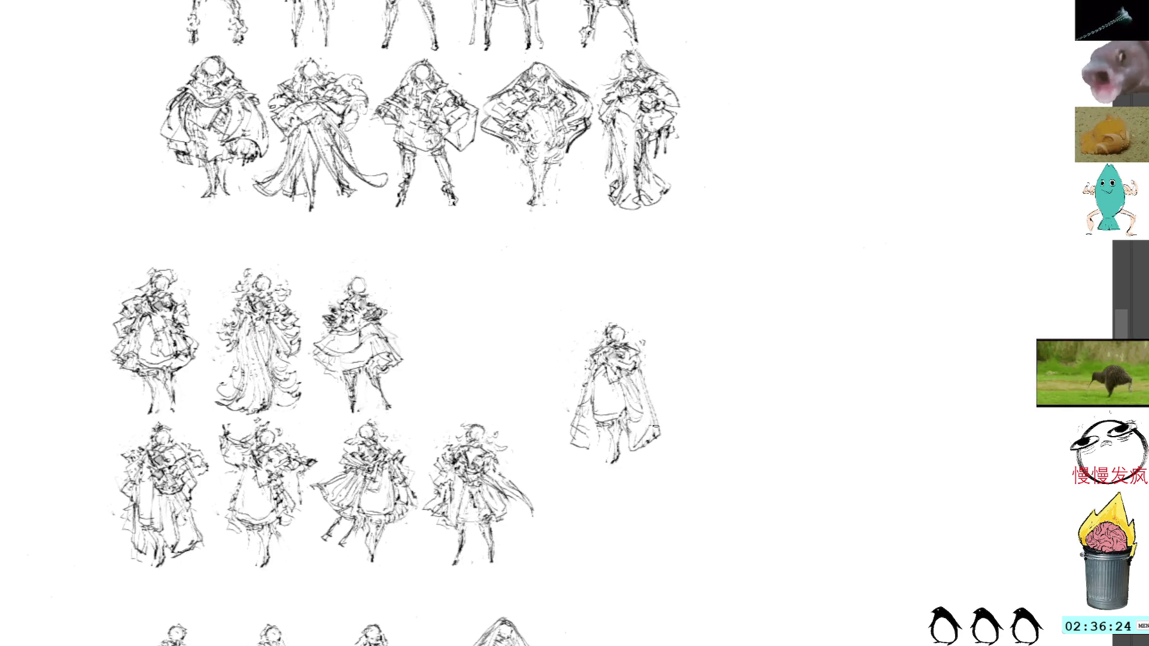
left_click_drag(625, 419, 633, 454)
left_click_drag(621, 392, 624, 418)
left_click_drag(626, 429, 633, 450)
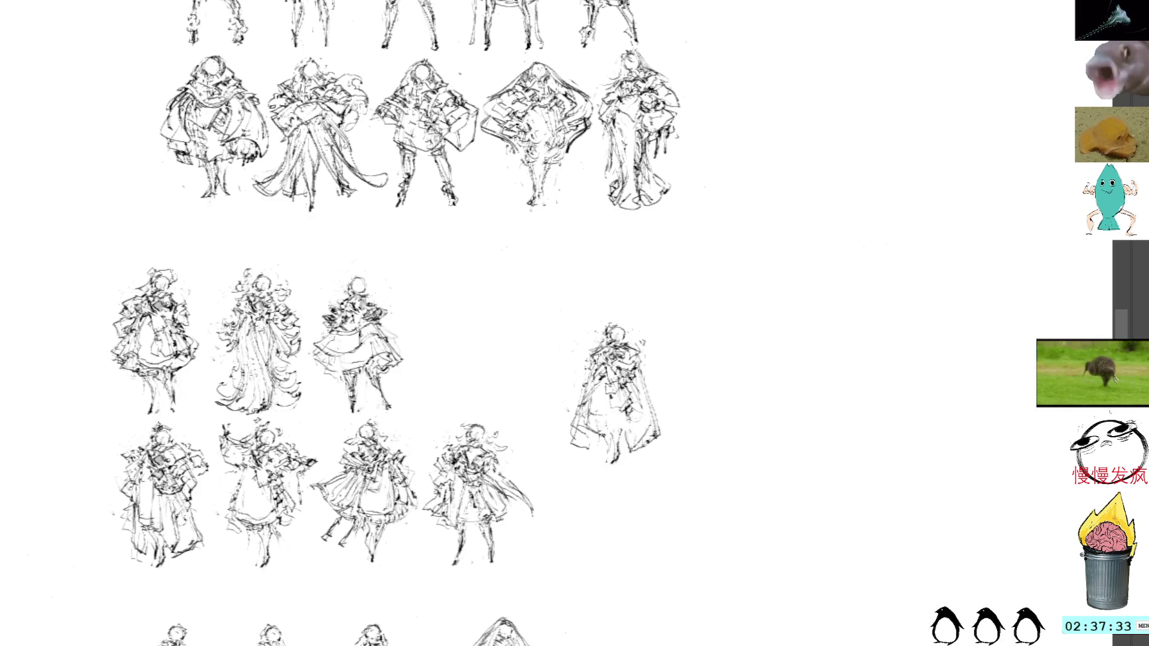
left_click_drag(618, 407, 629, 450)
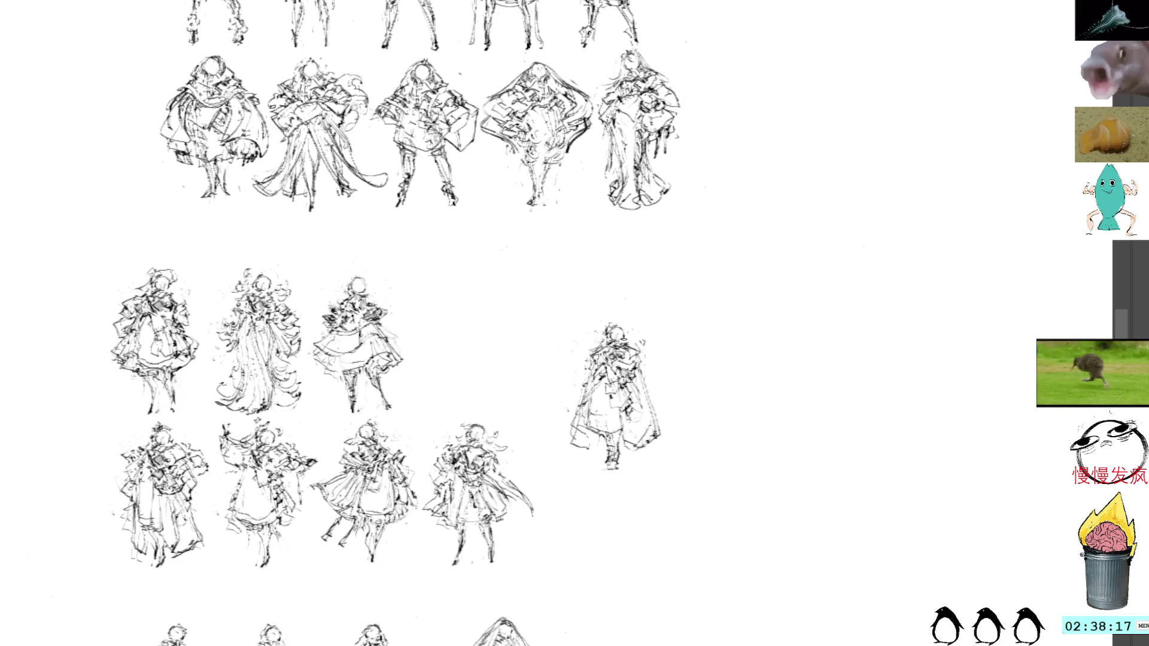
Step: Move the lassoed right-hand figure up-left into the upper middle row as its fourth figure
mouse_move(632, 323)
left_mouse_down()
mouse_move(592, 309)
mouse_move(562, 361)
mouse_move(708, 410)
mouse_move(633, 323)
left_mouse_up()
key("ctrl+t")
mouse_move(634, 375)
left_mouse_down()
mouse_move(503, 310)
mouse_move(486, 319)
left_mouse_up()
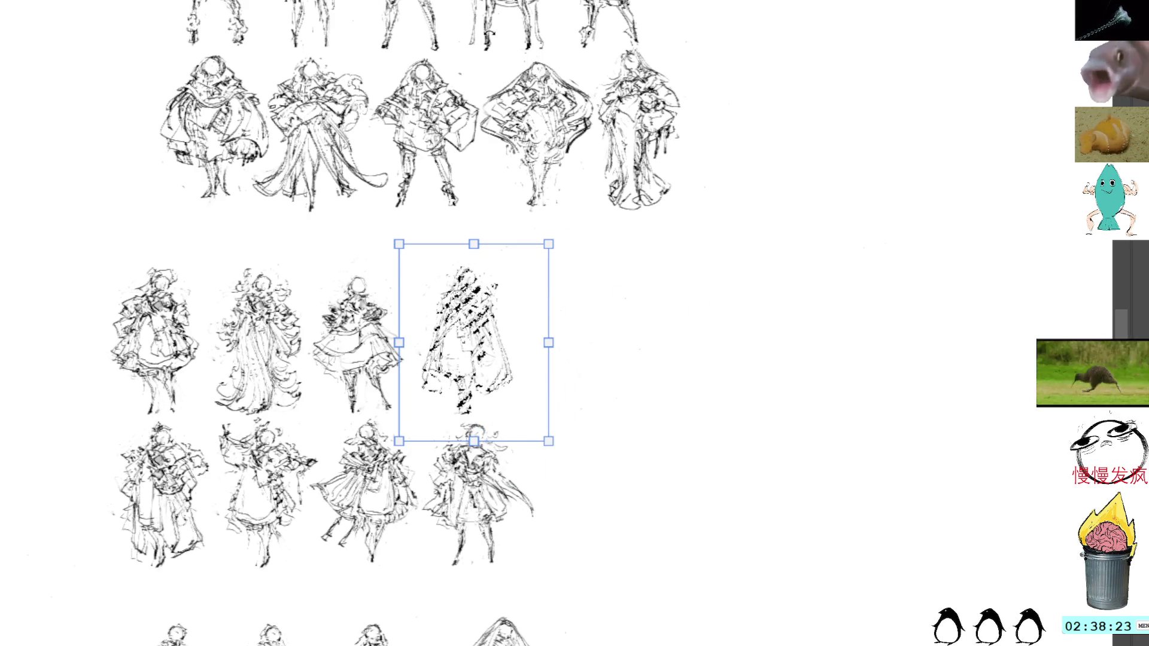
key("Return")
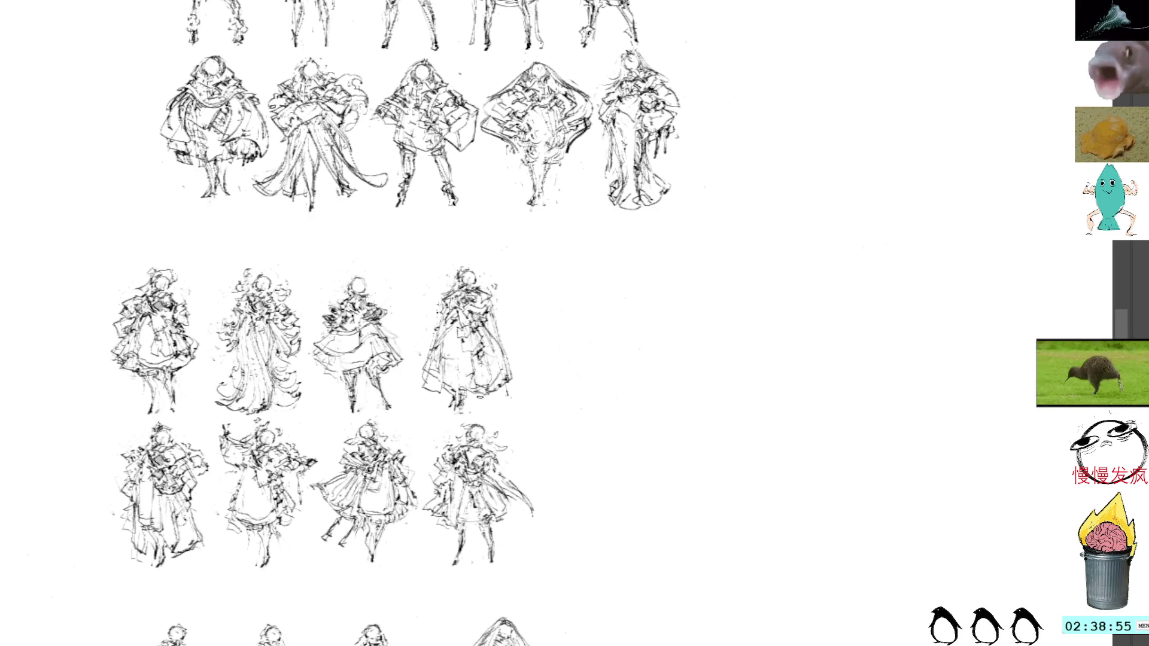
left_click_drag(506, 374, 538, 377)
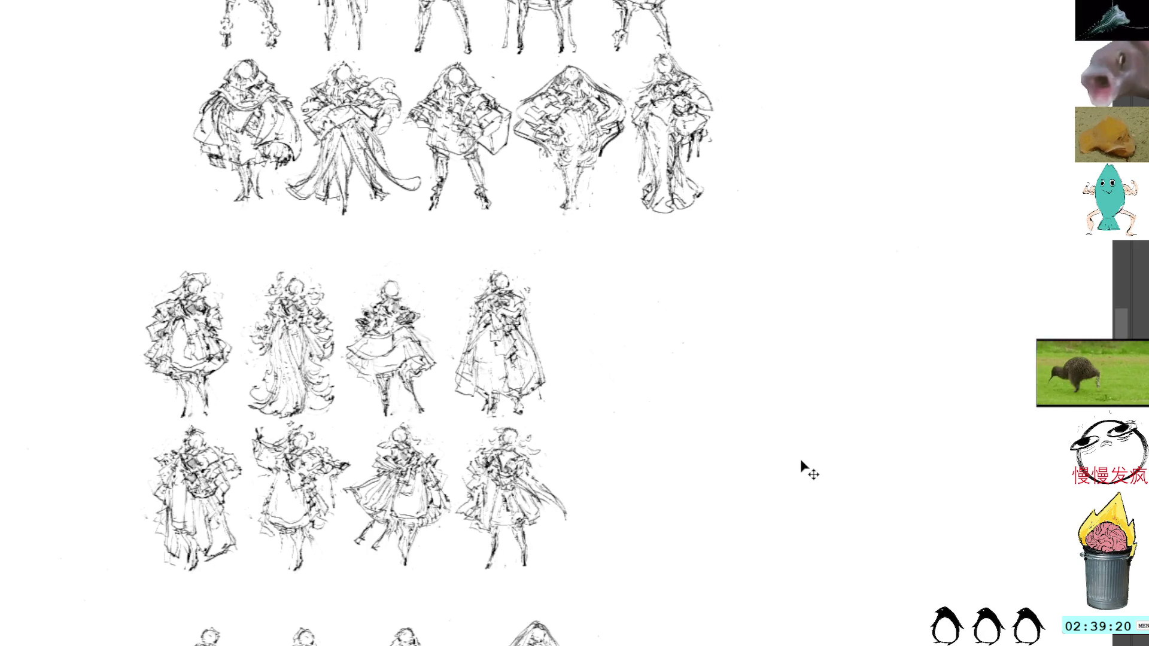
Step: Paste a copied figure sketch and place it apart to the right of the two rows
key("ctrl+v")
mouse_move(654, 347)
left_mouse_down()
mouse_move(649, 387)
mouse_move(698, 398)
left_mouse_up()
key("Return")
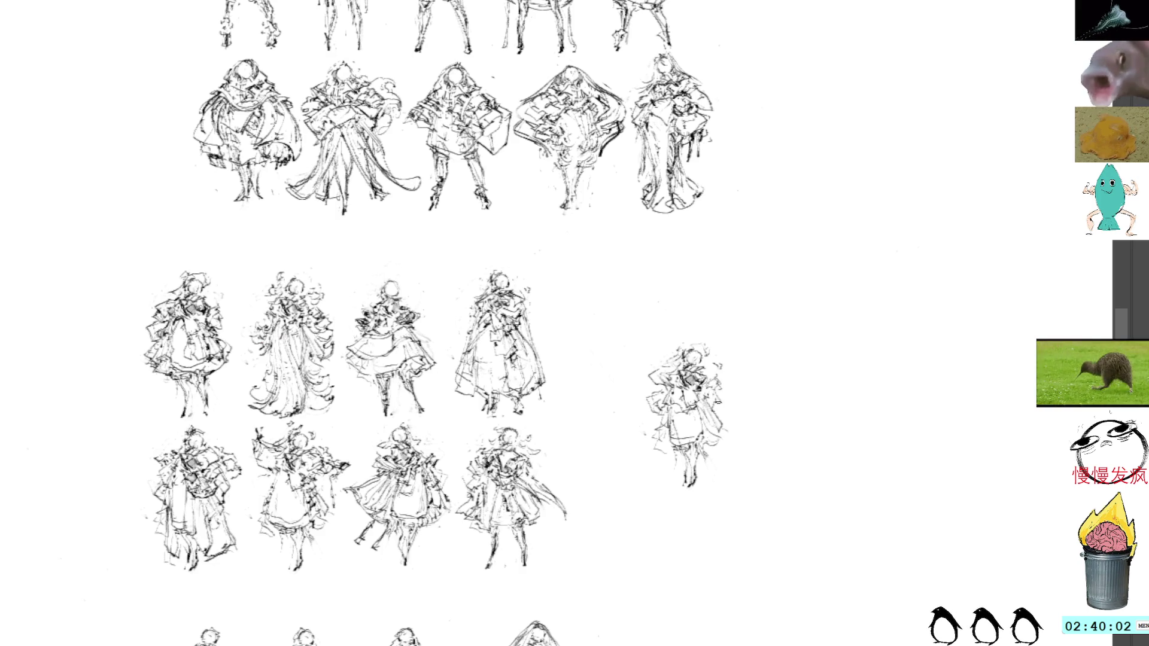
Step: Add short sketch strokes along the new right-hand figure's edge and lower right side
left_click_drag(700, 407, 727, 397)
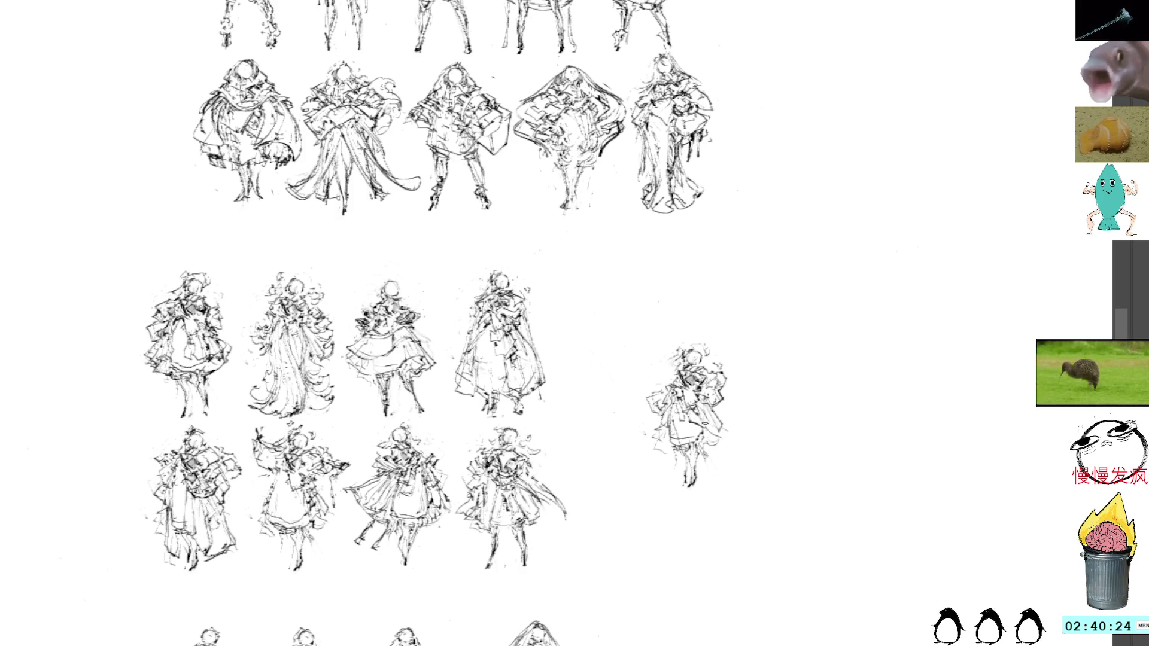
mouse_move(718, 417)
left_mouse_down()
mouse_move(731, 427)
mouse_move(716, 408)
mouse_move(709, 432)
mouse_move(736, 422)
mouse_move(725, 407)
mouse_move(743, 390)
mouse_move(731, 376)
mouse_move(745, 377)
mouse_move(749, 405)
left_mouse_up()
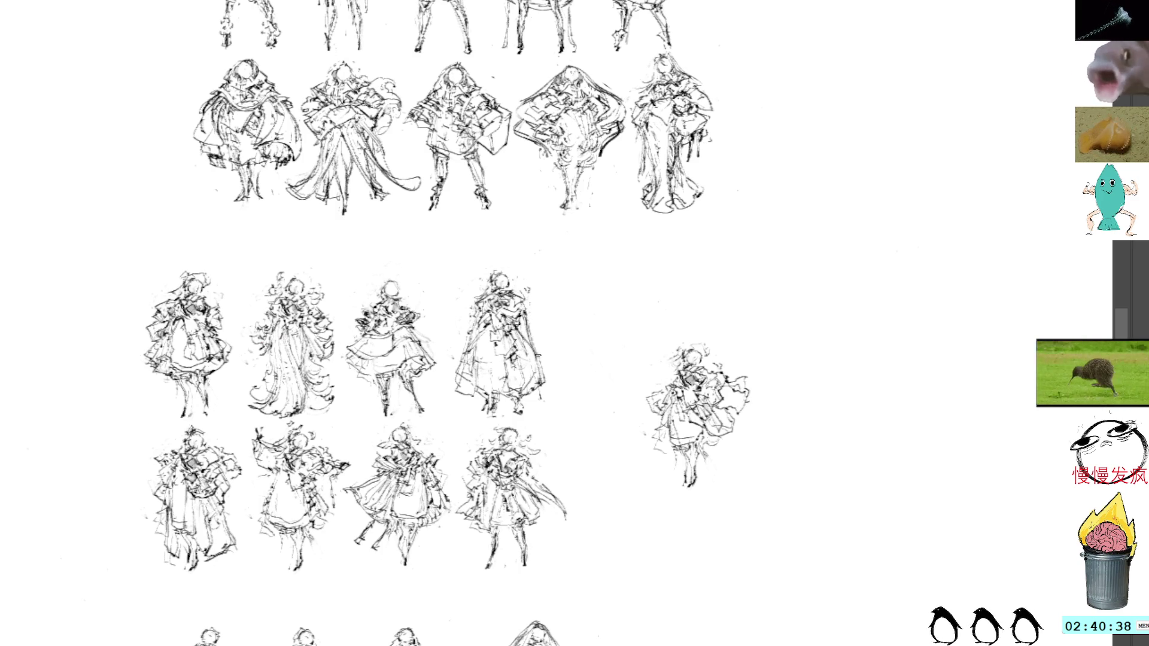
left_click_drag(520, 323, 545, 393)
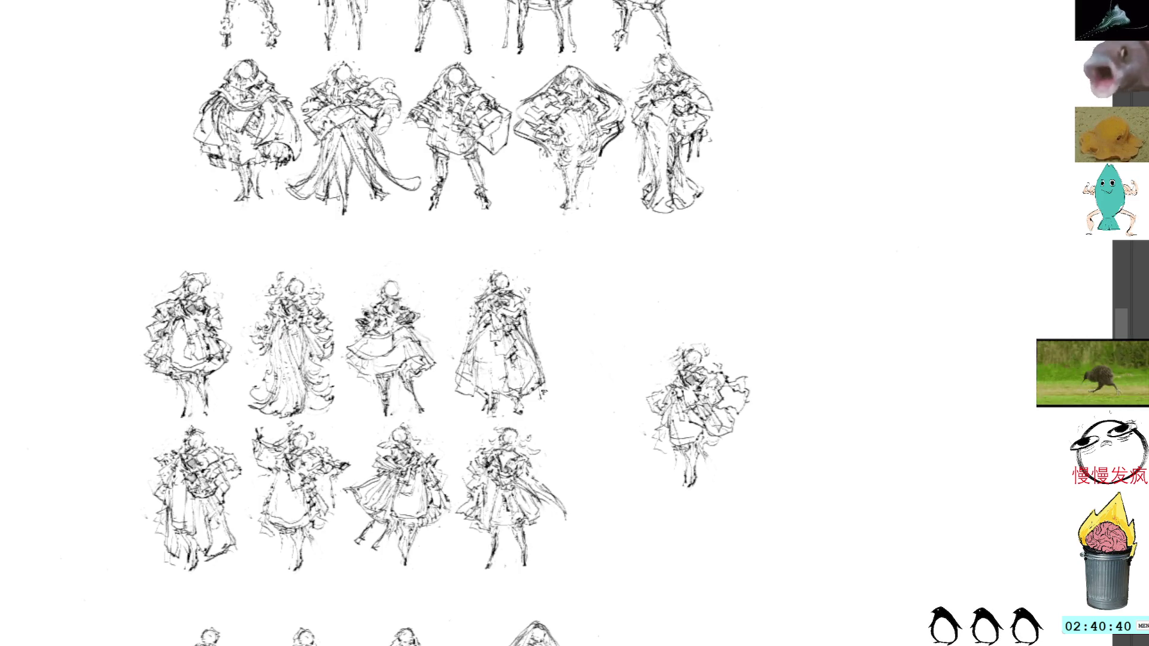
left_click_drag(523, 348, 543, 403)
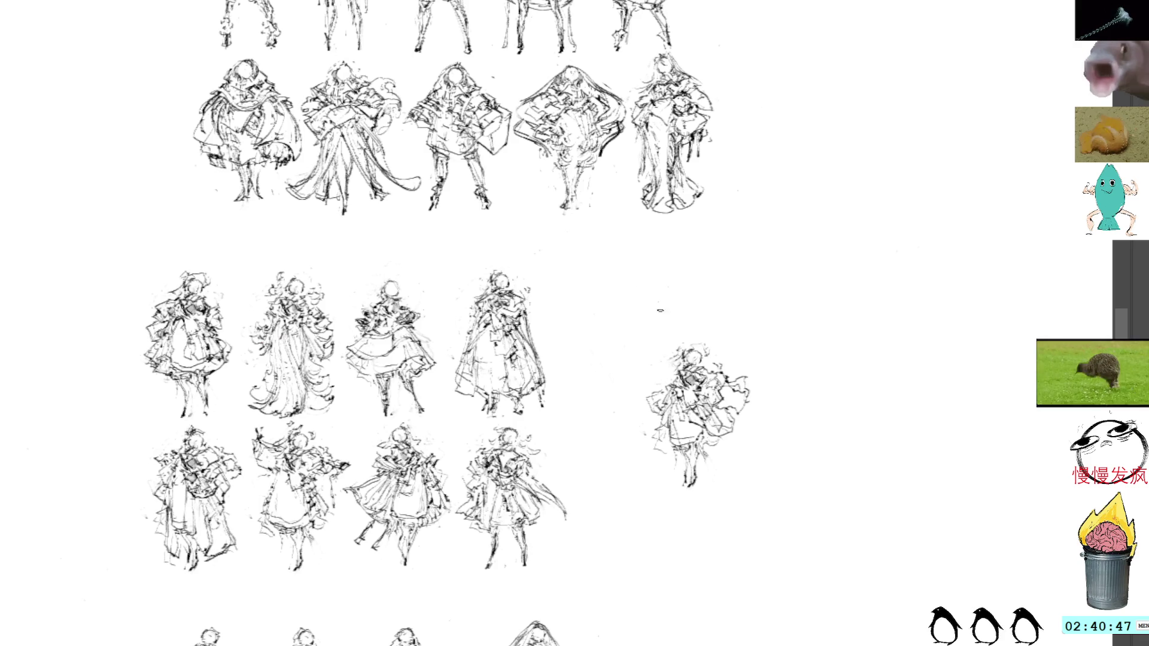
Step: Shift the right figure about 100 px left toward the rows and scribble a small note above it
key("ctrl+t")
mouse_move(681, 383)
left_mouse_down()
mouse_move(626, 362)
mouse_move(649, 360)
left_mouse_up()
key("Escape")
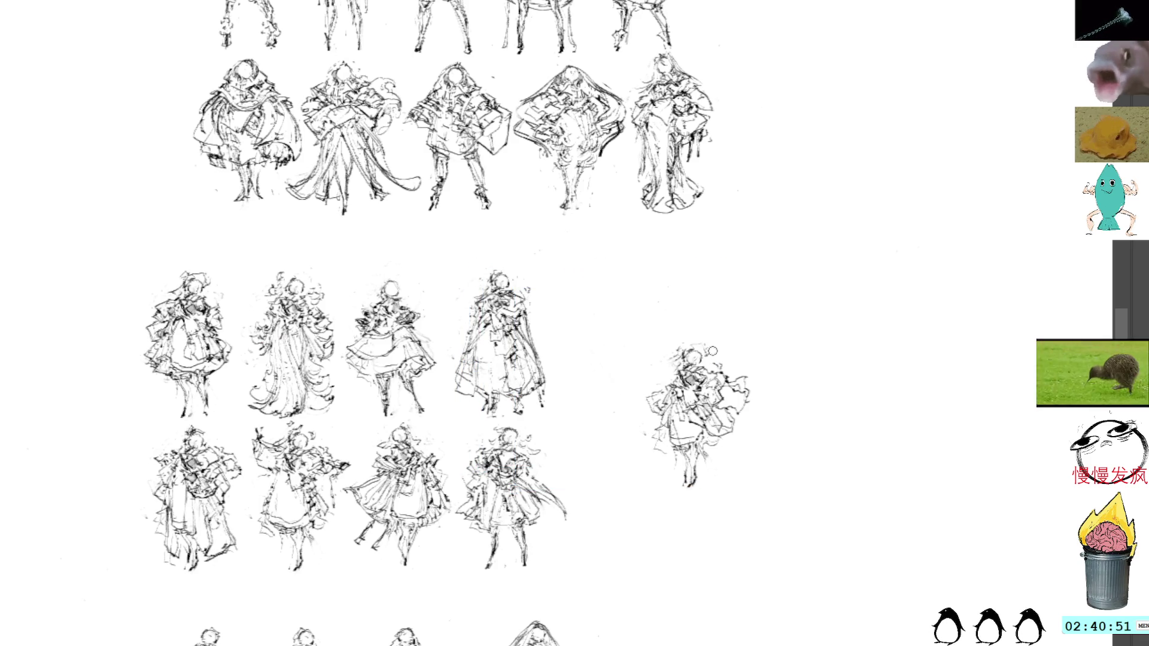
mouse_move(710, 323)
left_mouse_down()
mouse_move(717, 503)
mouse_move(740, 341)
left_mouse_up()
key("ctrl+t")
left_click_drag(723, 391, 663, 393)
key("Return")
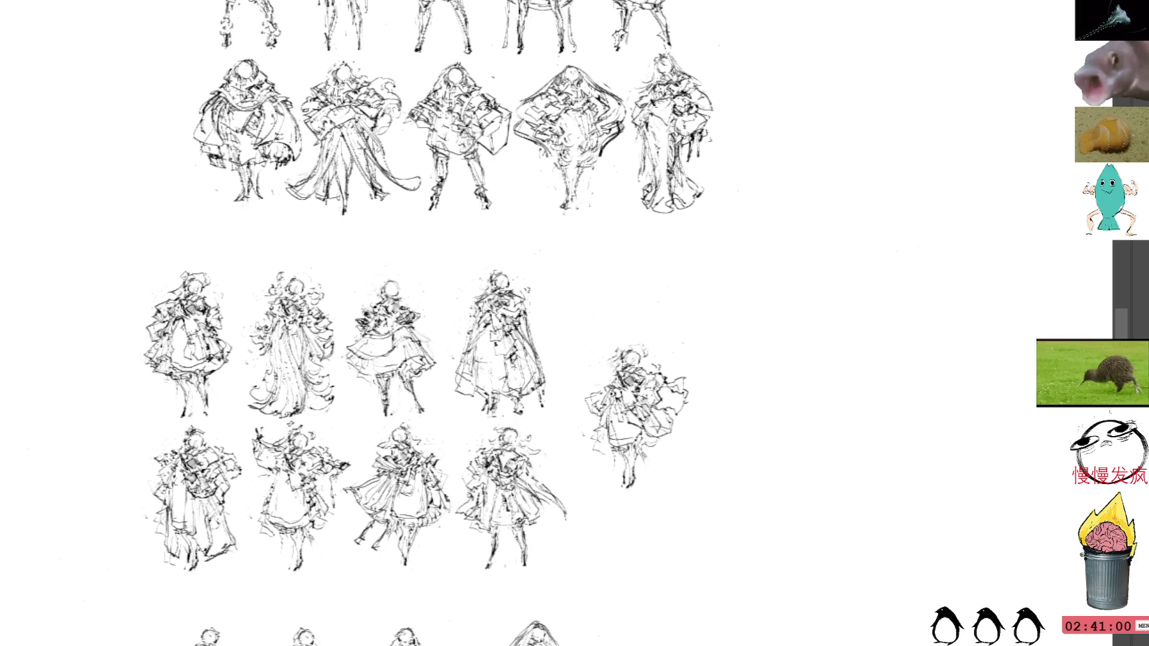
mouse_move(653, 293)
left_mouse_down()
mouse_move(655, 302)
mouse_move(685, 294)
left_mouse_up()
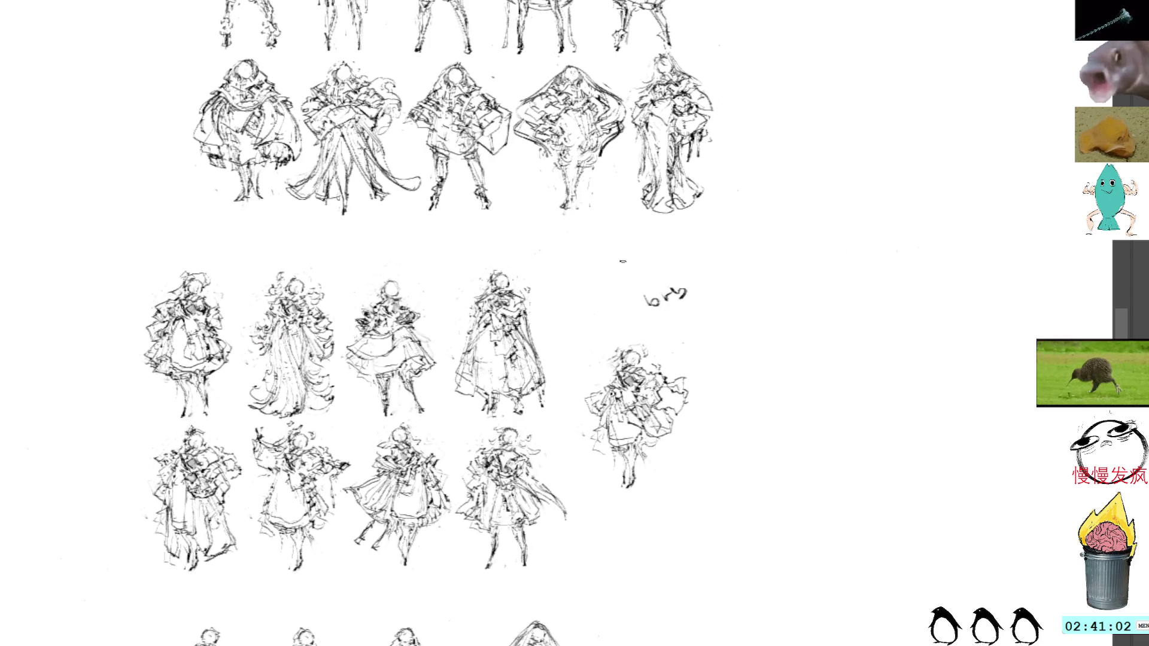
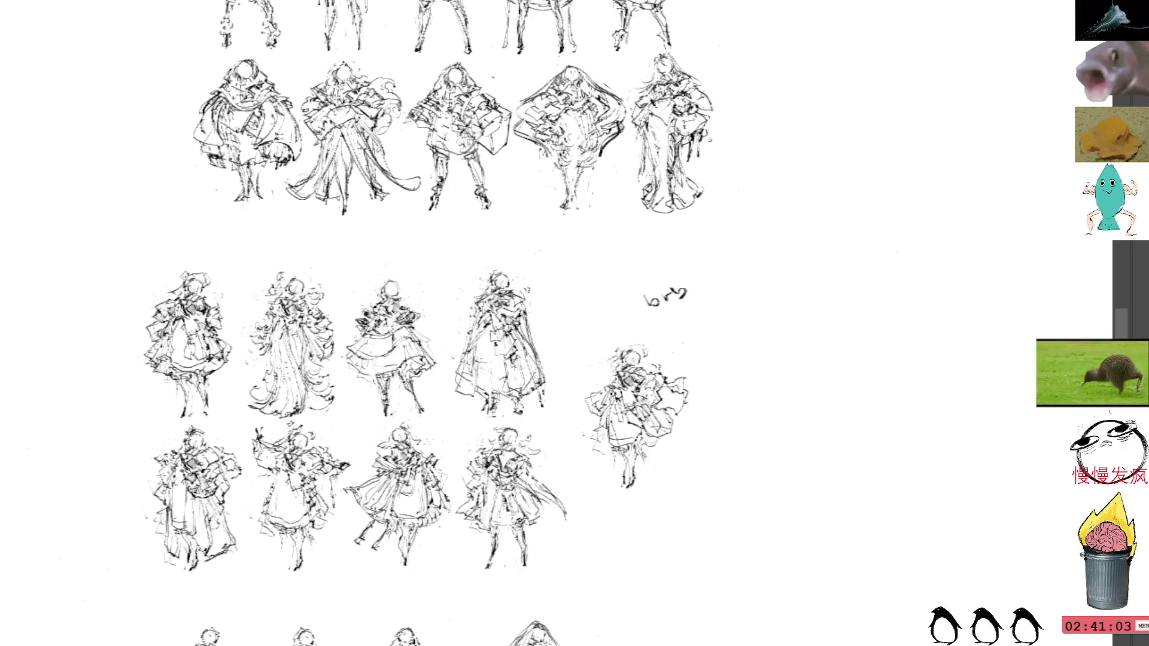
Step: Lasso and delete the small scribble above the lone right-hand figure, then deselect
mouse_move(662, 252)
left_mouse_down()
mouse_move(634, 299)
mouse_move(703, 272)
left_mouse_up()
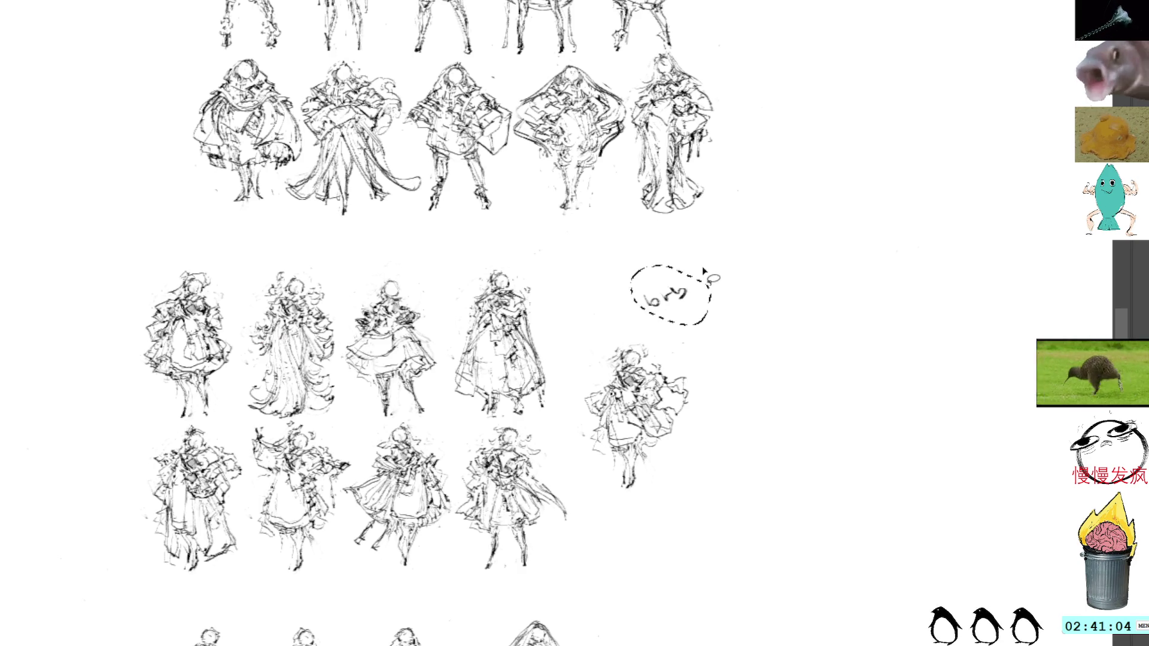
key("Delete")
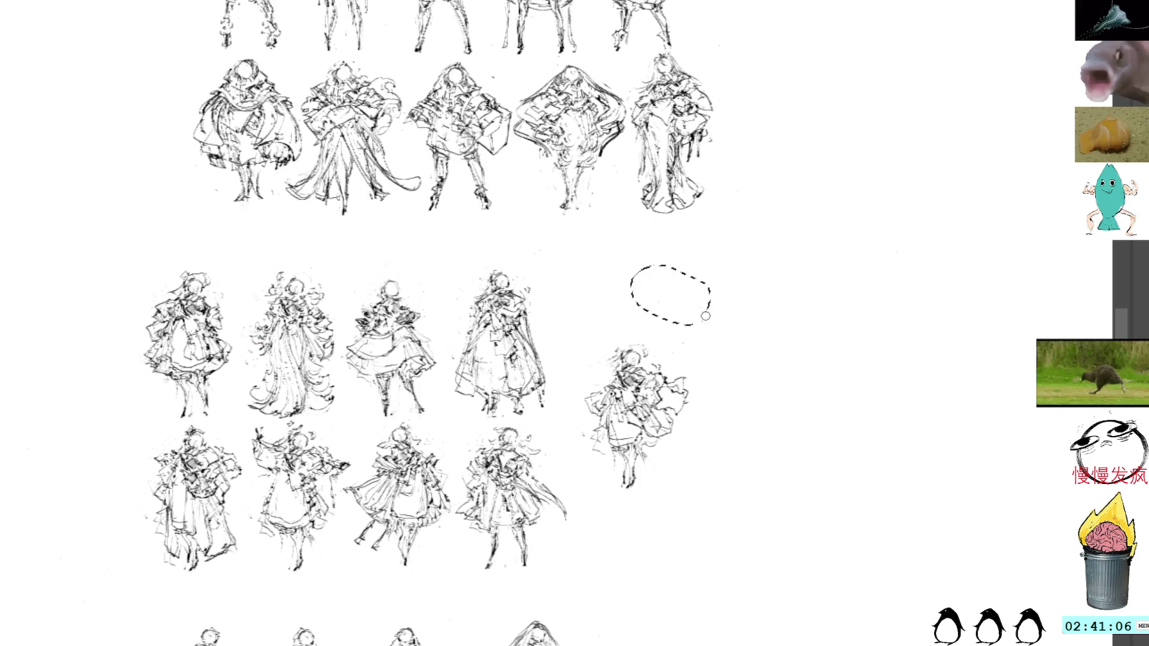
key("ctrl+d")
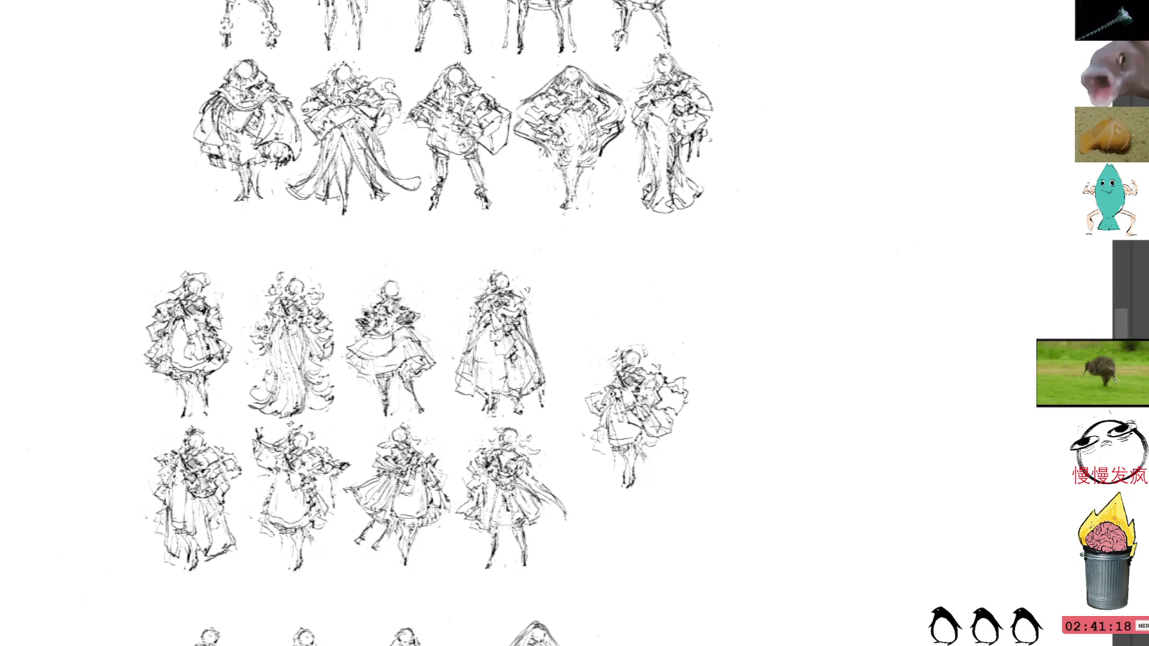
Step: Try strokes on the lone figure's legs and head, undoing both
mouse_move(645, 473)
left_mouse_down()
mouse_move(619, 495)
mouse_move(643, 467)
left_mouse_up()
key("ctrl+z")
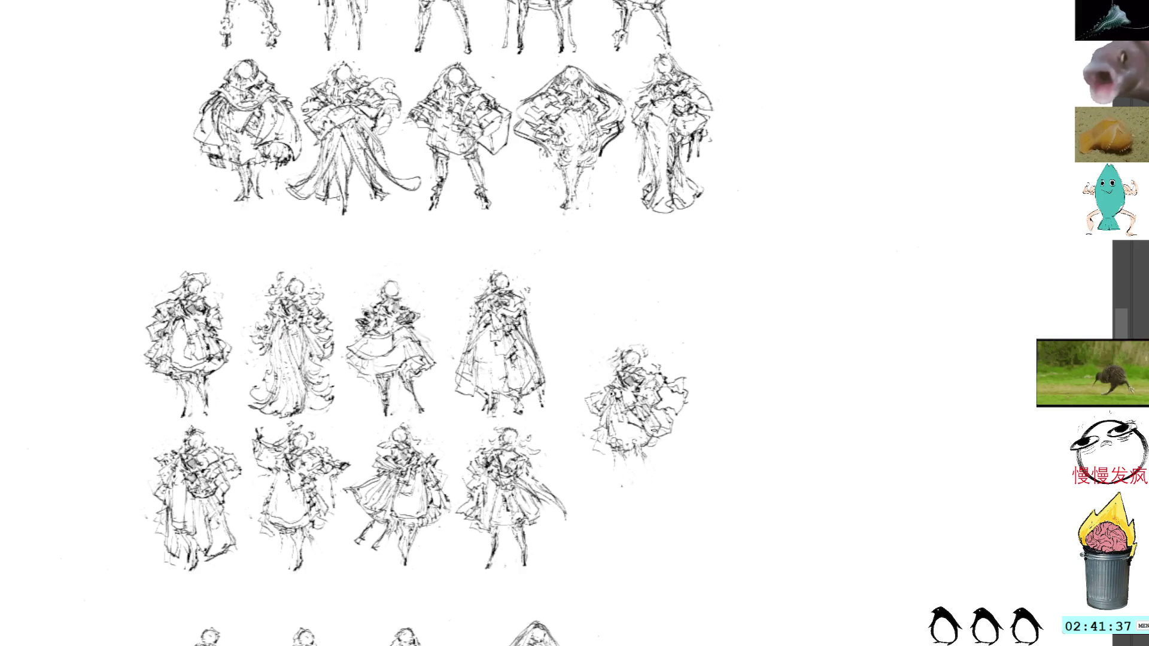
left_click_drag(635, 340, 656, 359)
key("ctrl+z")
key("ctrl+z")
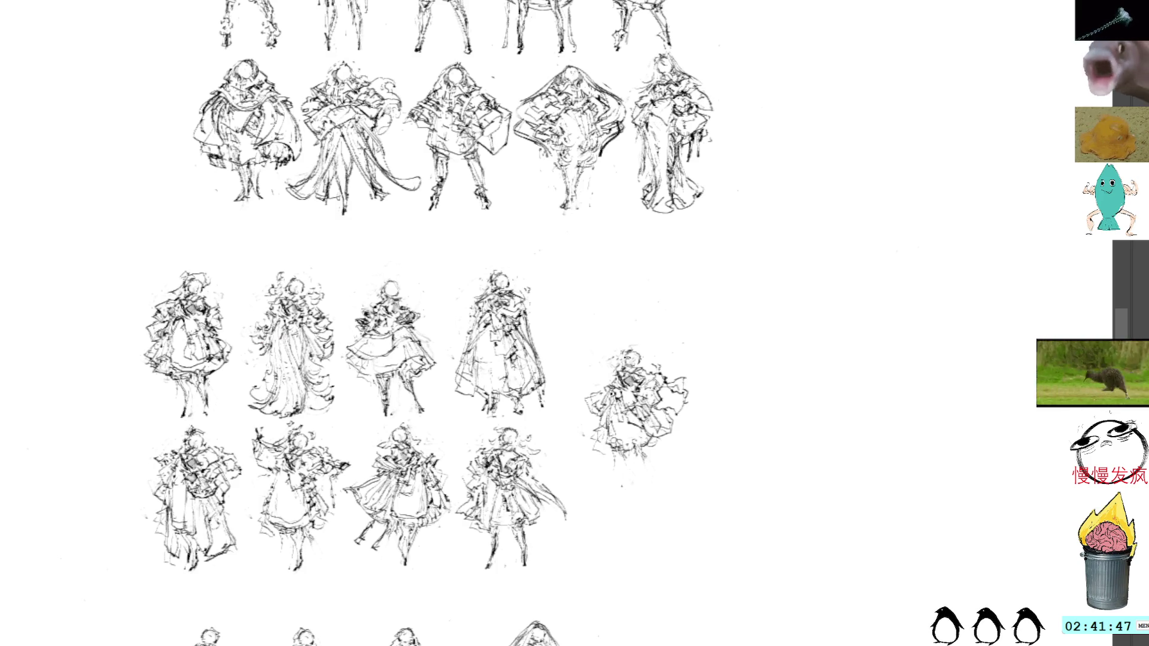
Step: Darken the lone figure's body and add a leg stroke, cancelling a trial move
mouse_move(618, 377)
left_mouse_down()
mouse_move(643, 406)
mouse_move(622, 365)
mouse_move(620, 379)
left_mouse_up()
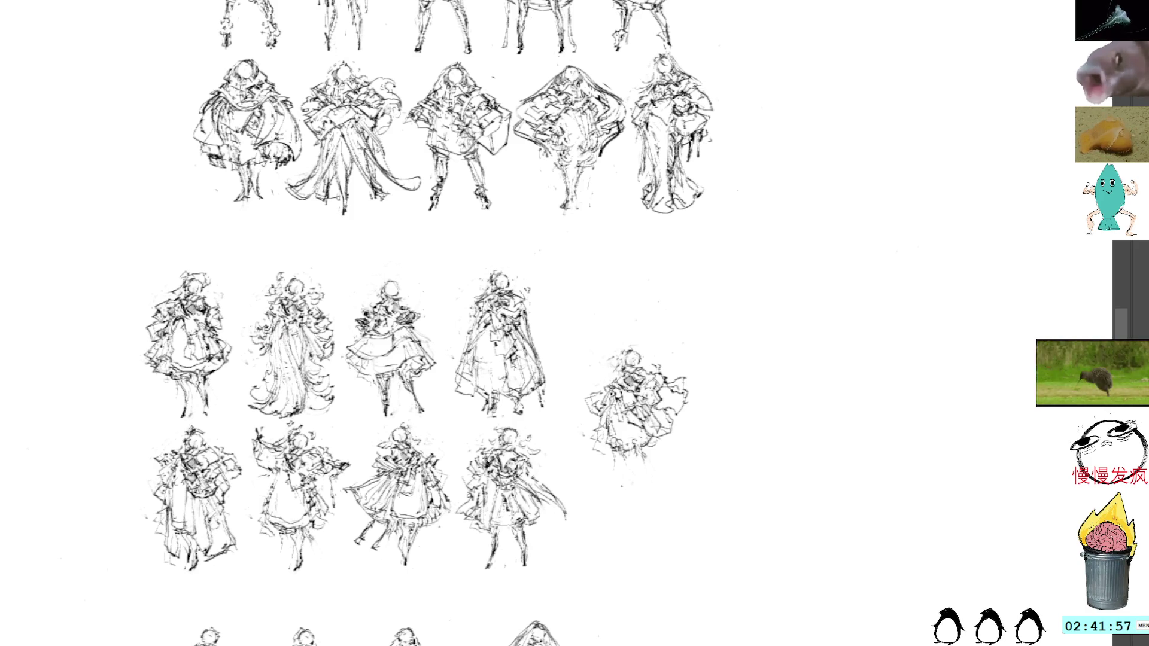
mouse_move(625, 388)
left_mouse_down()
mouse_move(651, 387)
mouse_move(624, 383)
mouse_move(620, 369)
left_mouse_up()
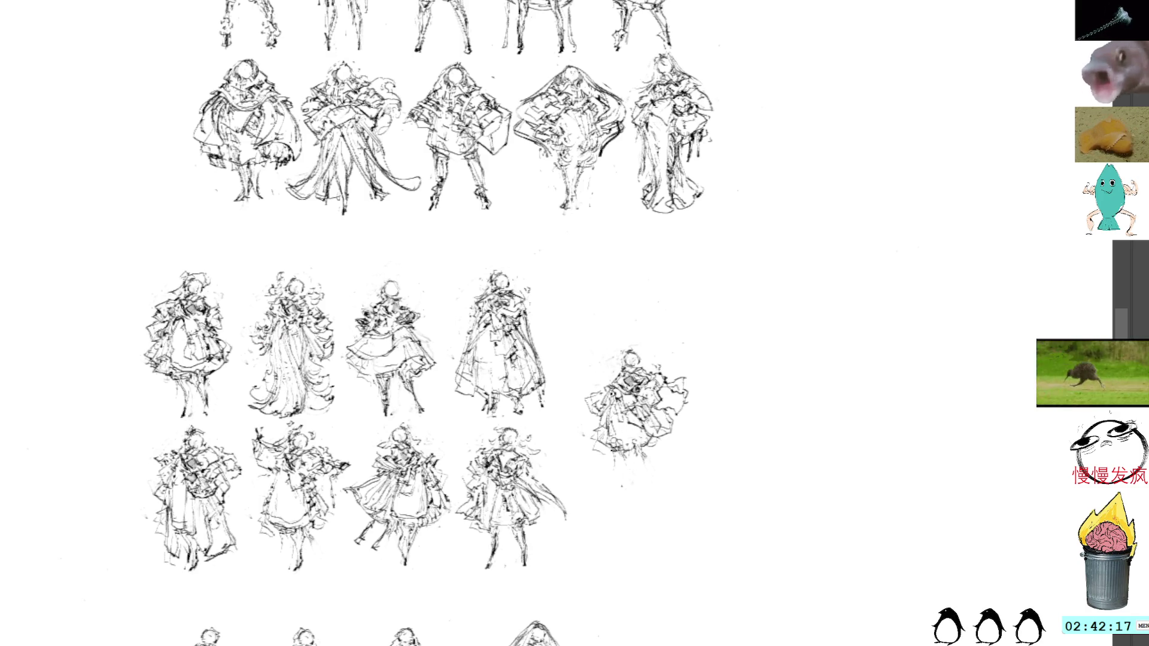
left_click_drag(615, 465, 617, 480)
mouse_move(623, 314)
left_mouse_down()
mouse_move(642, 495)
mouse_move(673, 306)
mouse_move(654, 312)
left_mouse_up()
key("Escape")
Step: Move the lone figure down toward the lower rows and stretch it slightly taller
left_click_drag(720, 222, 654, 257)
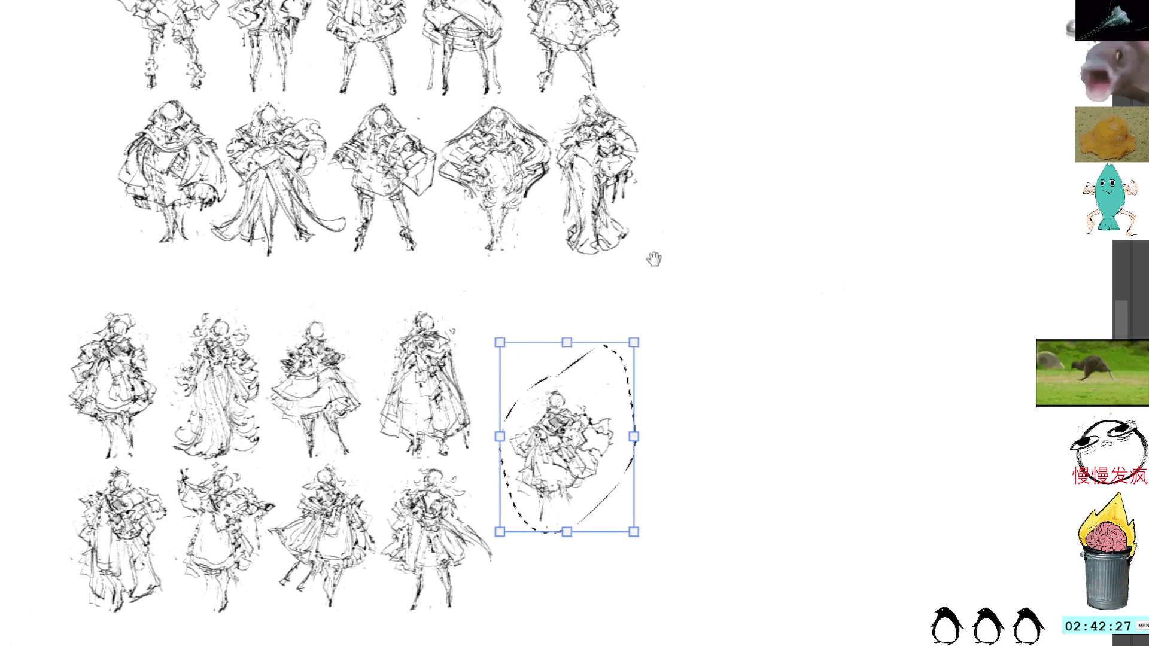
left_click_drag(579, 513, 562, 531)
mouse_move(560, 420)
left_mouse_down()
mouse_move(559, 402)
mouse_move(560, 417)
left_mouse_up()
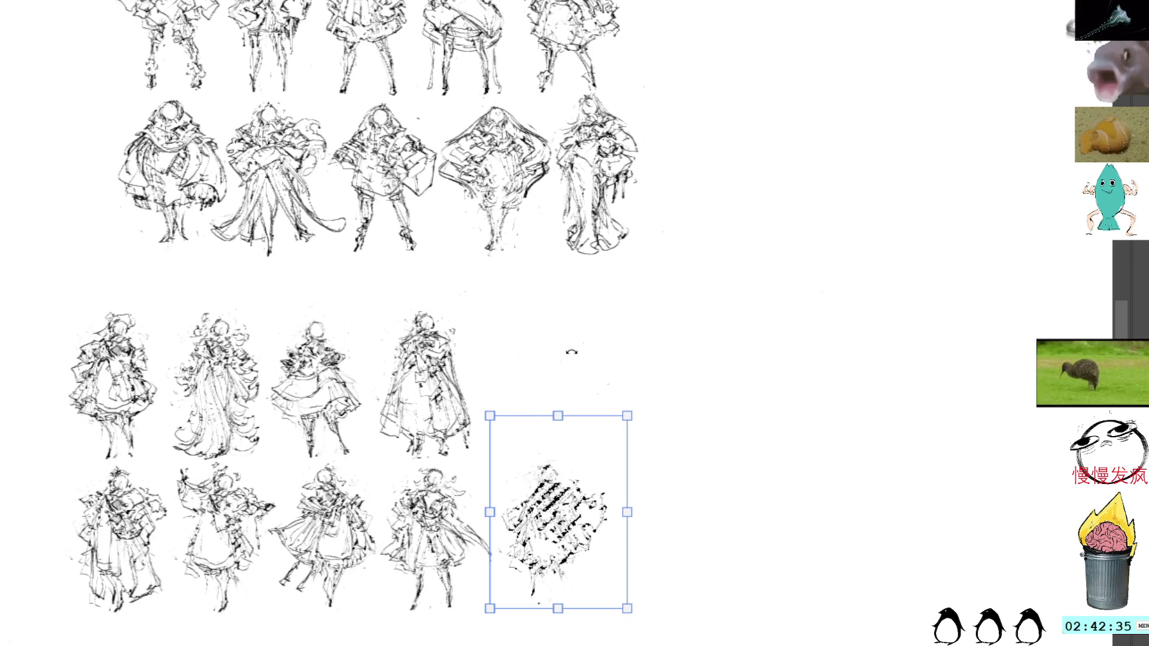
key("Return")
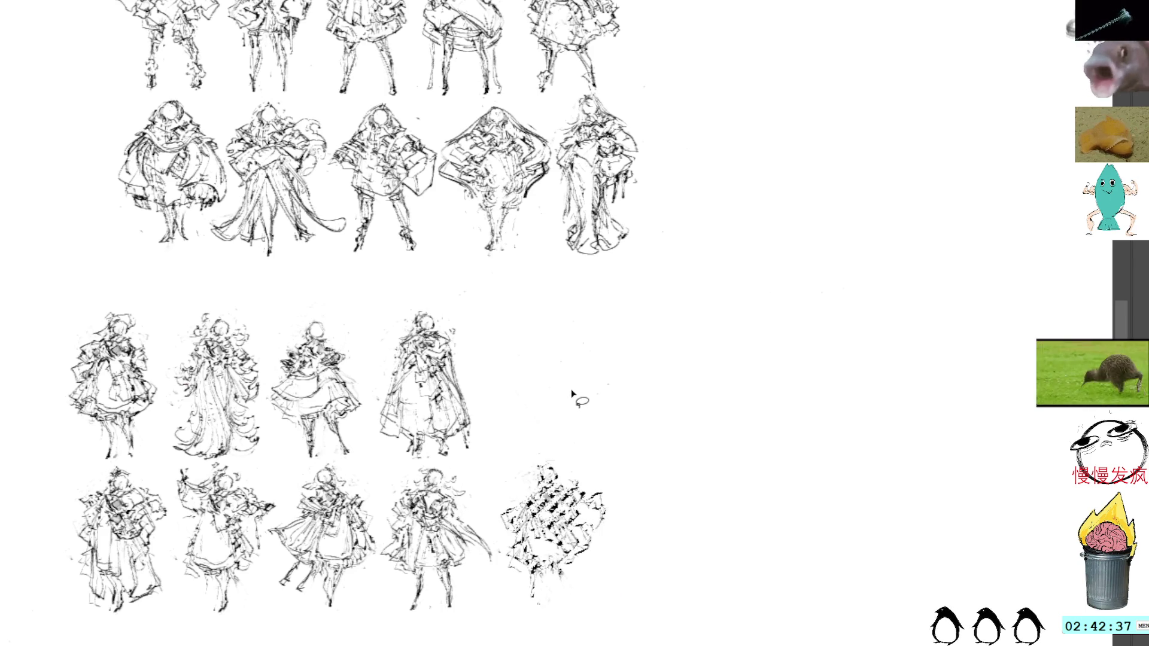
Step: Lift the figure up into the empty fifth spot of the upper lower row
mouse_move(563, 397)
left_mouse_down()
mouse_move(563, 356)
mouse_move(578, 411)
left_mouse_up()
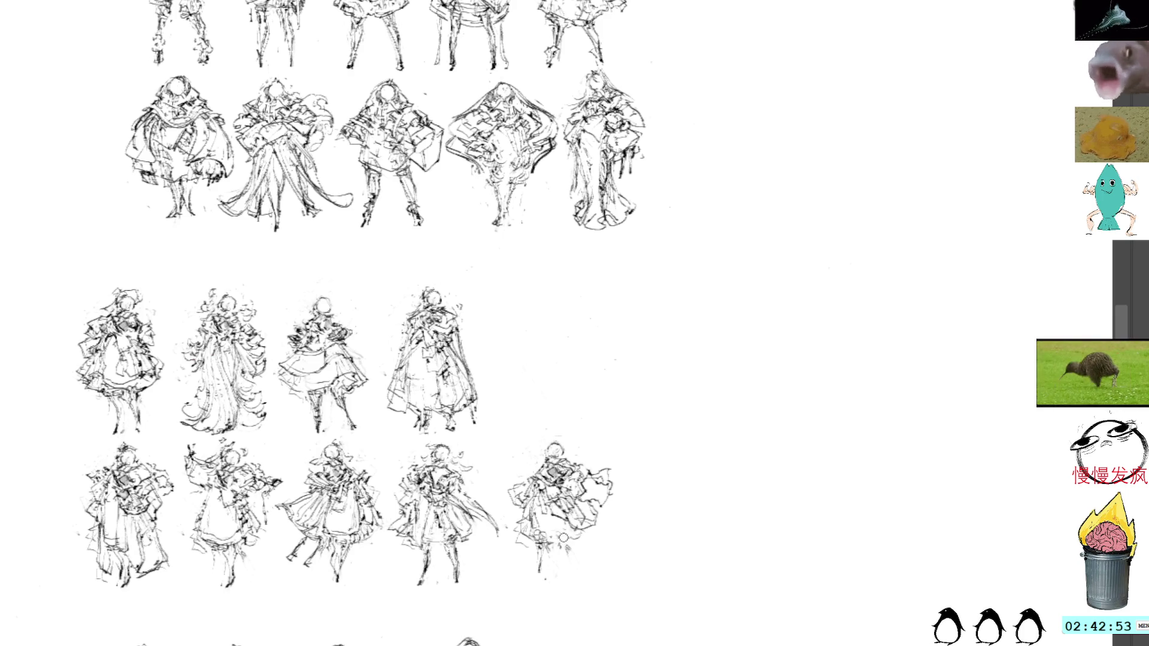
mouse_move(555, 425)
left_mouse_down()
mouse_move(500, 497)
mouse_move(641, 472)
mouse_move(587, 406)
left_mouse_up()
mouse_move(600, 480)
left_mouse_down()
mouse_move(578, 330)
mouse_move(592, 328)
mouse_move(551, 333)
left_mouse_up()
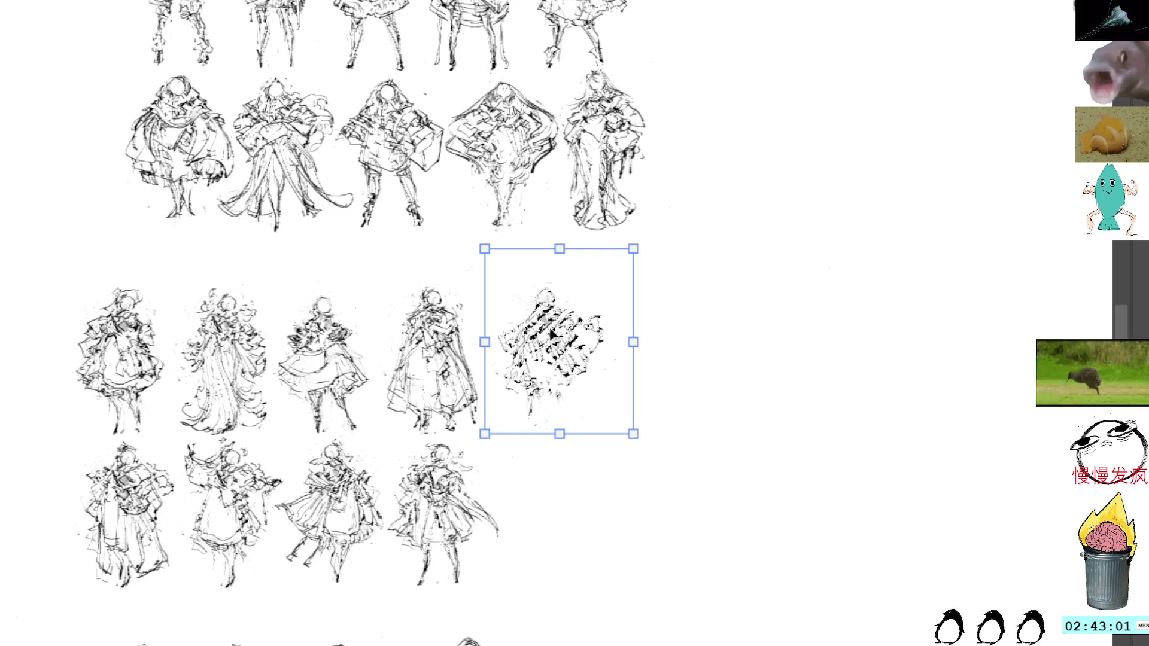
key("Return")
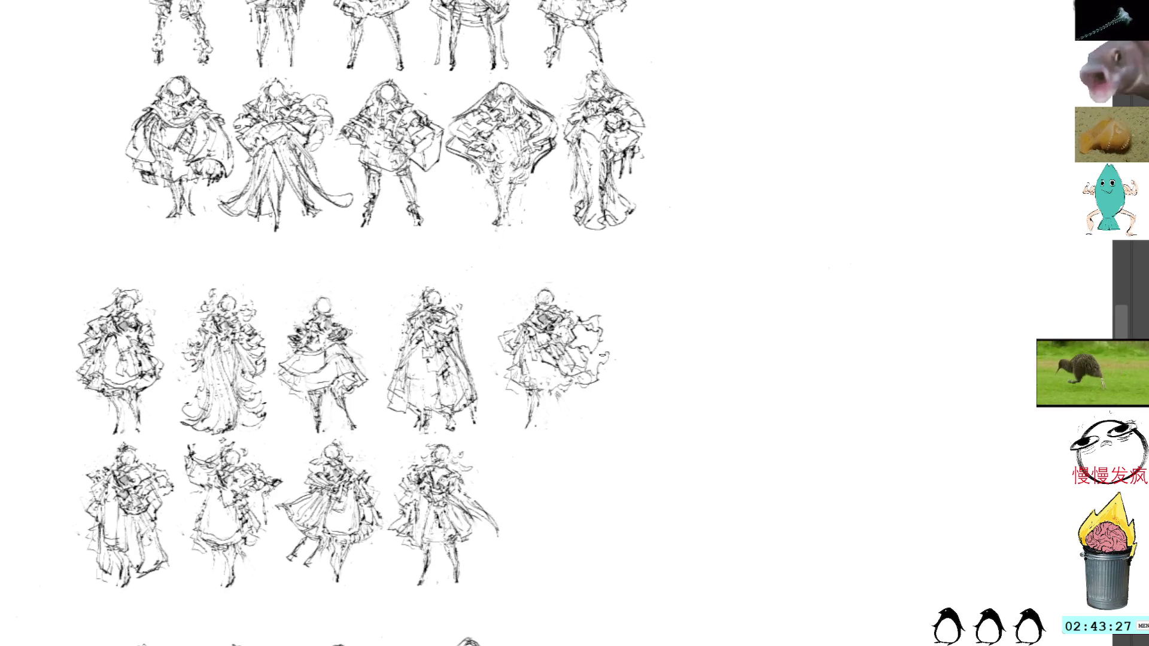
Step: Erase stray upper-left strokes on the fifth figure and add ruffle and lower-leg strokes
left_click_drag(606, 356, 602, 345)
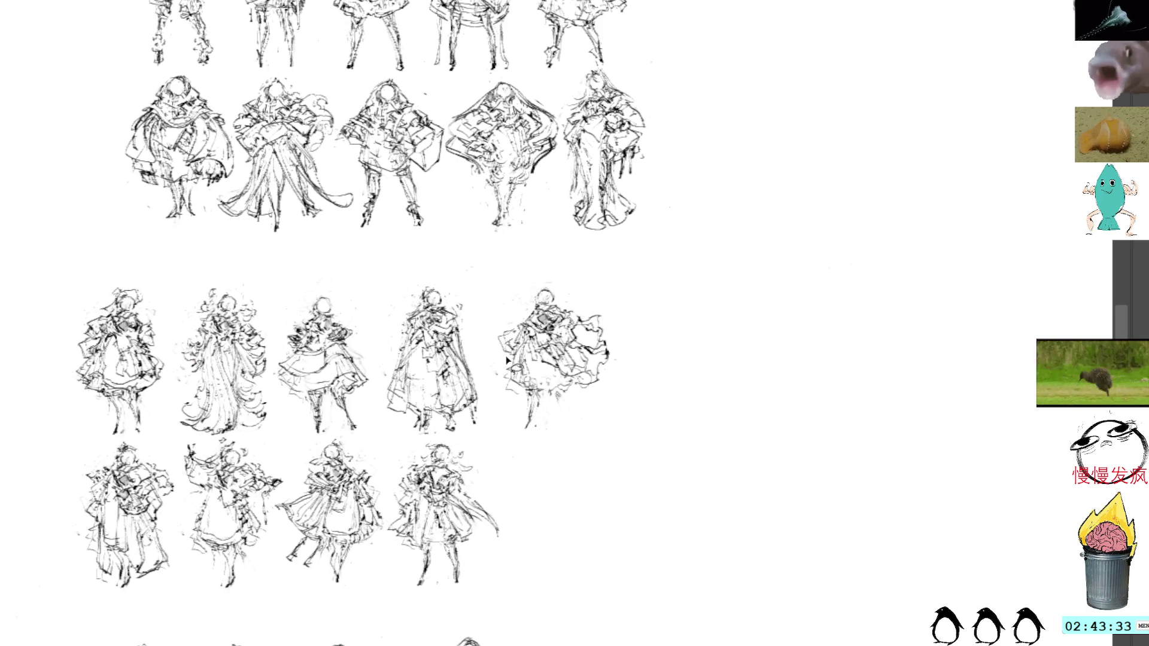
key("l")
left_click_drag(498, 323, 512, 326)
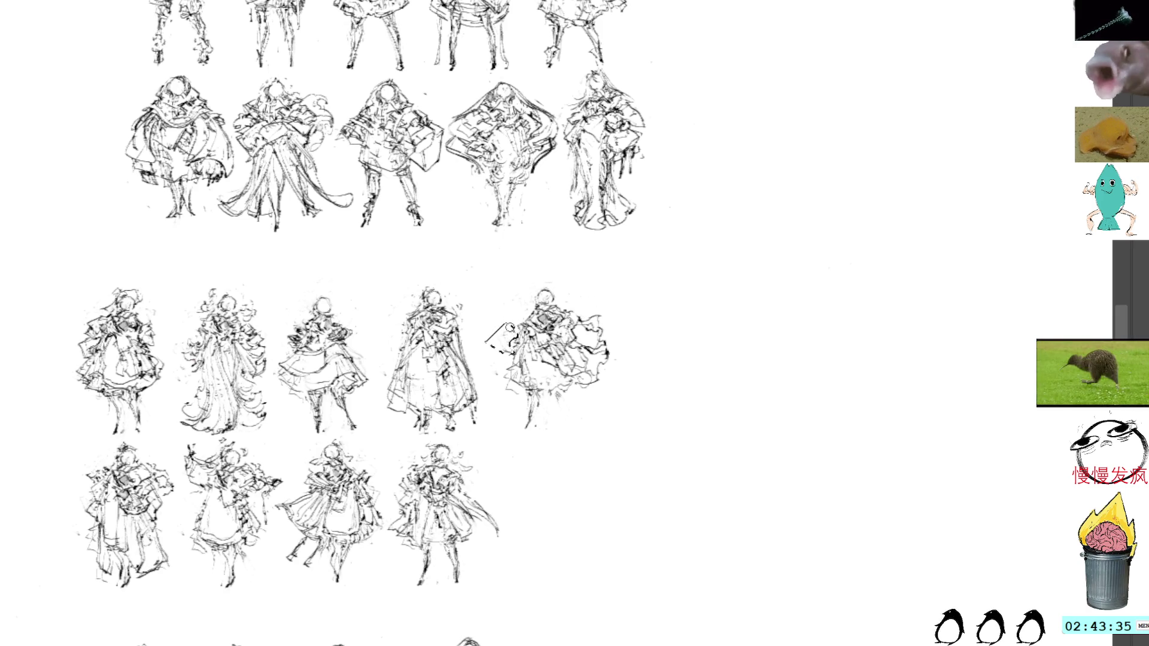
key("Delete")
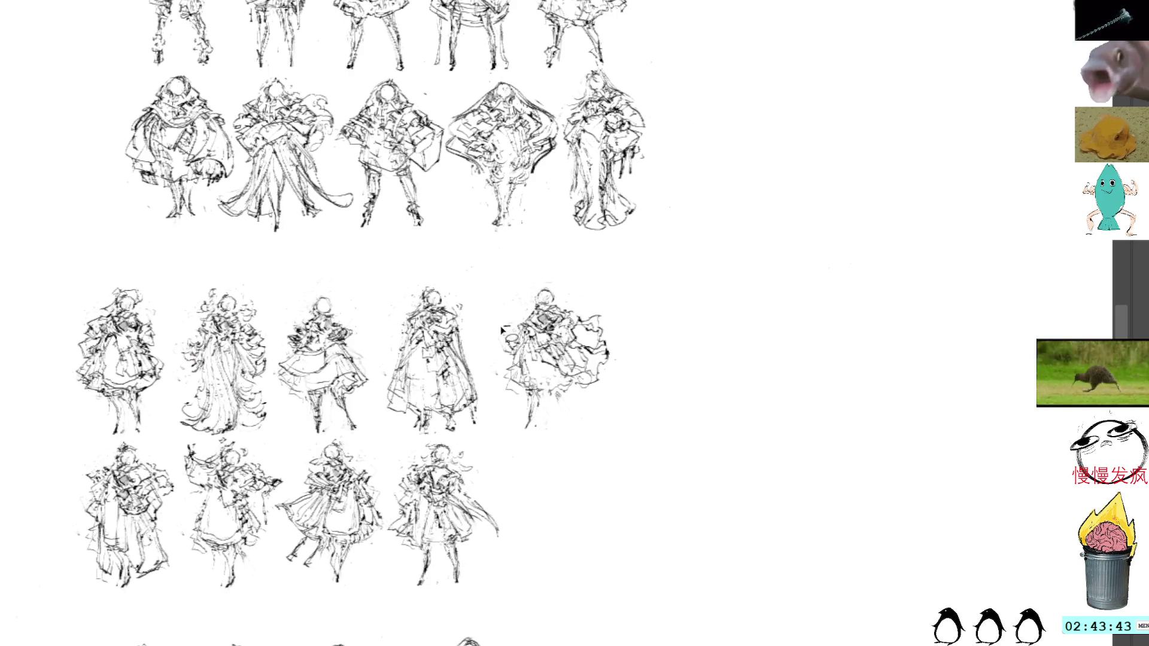
left_click_drag(506, 330, 500, 344)
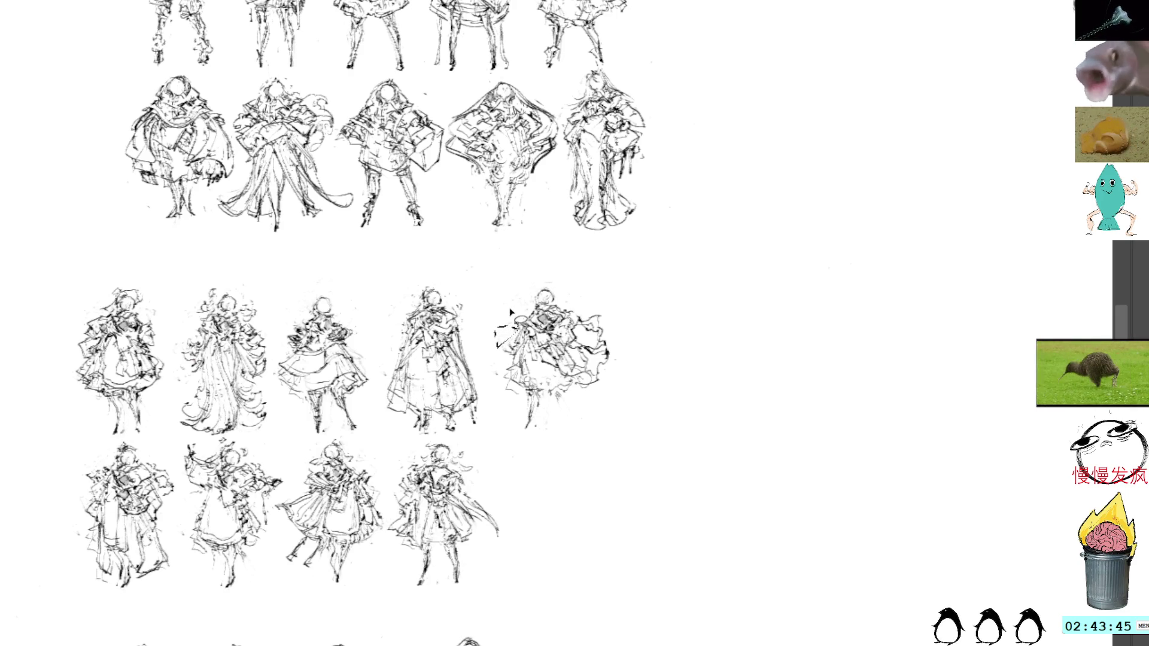
key("Delete")
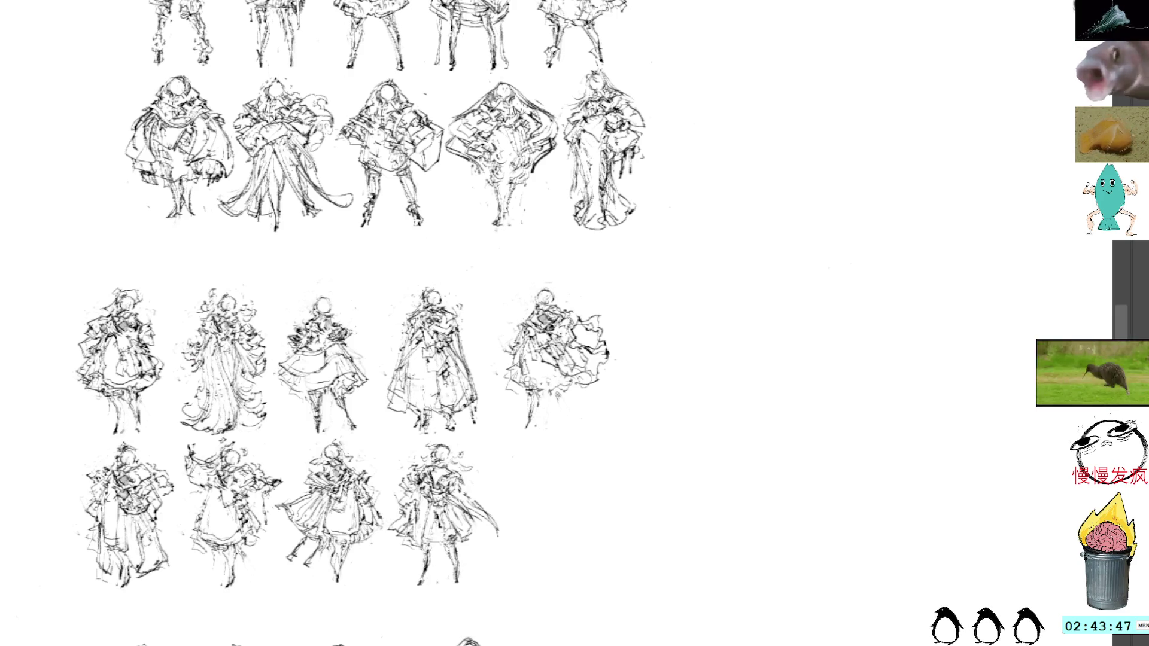
left_click_drag(513, 323, 505, 358)
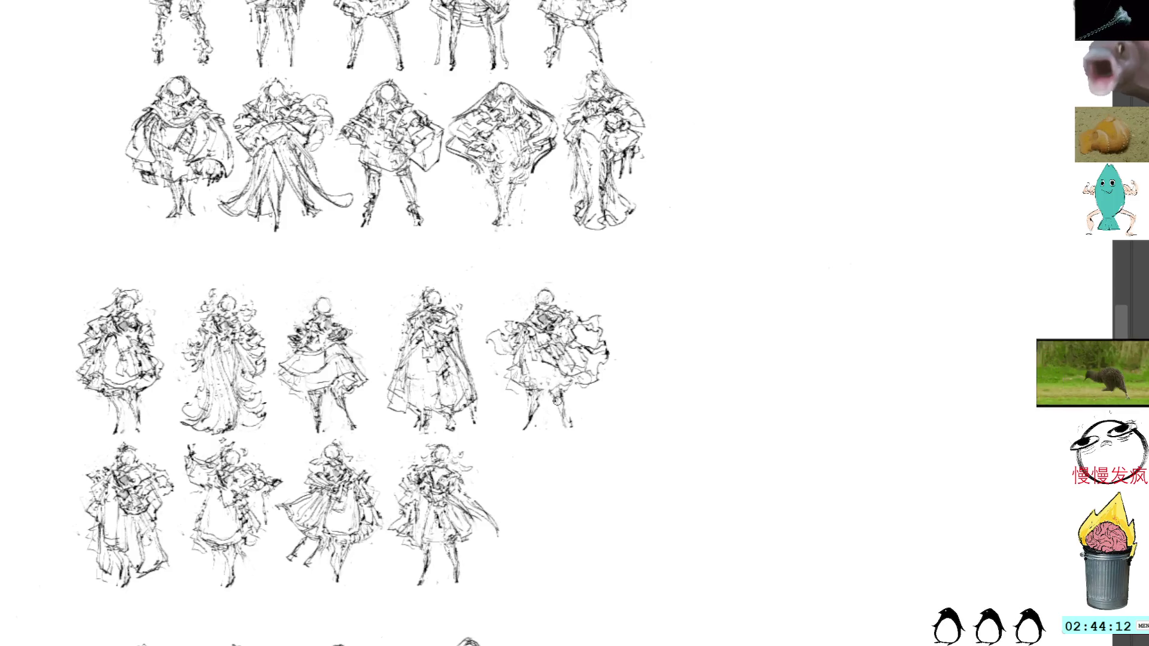
left_click_drag(555, 399, 574, 426)
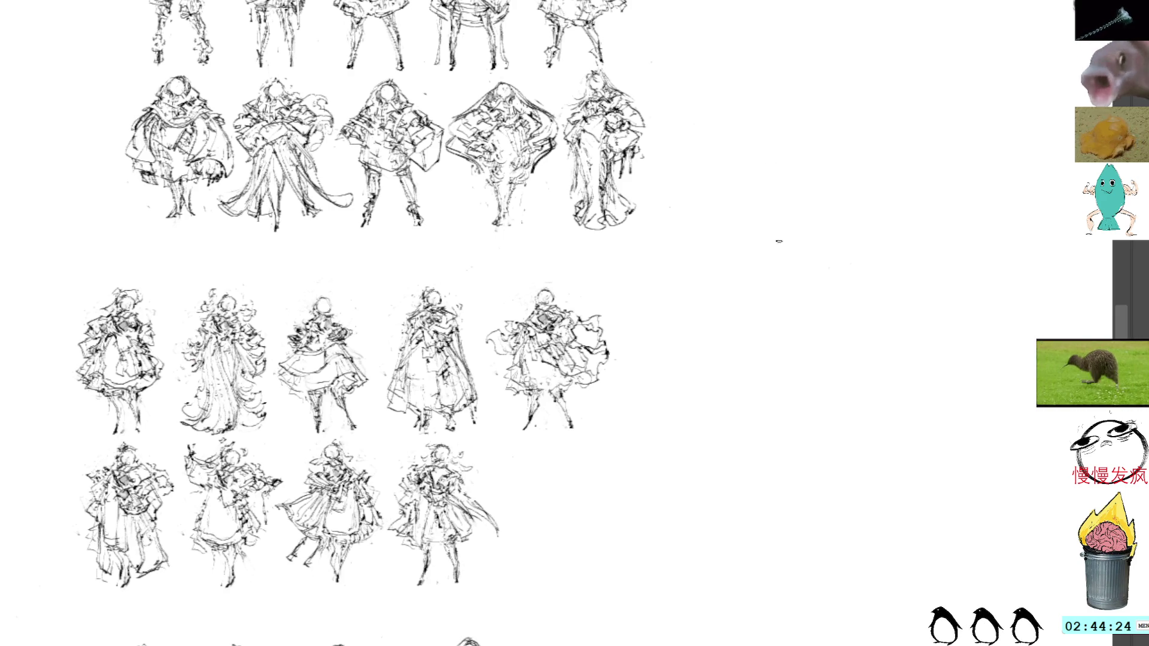
Step: Doodle a tiny sketch in the blank canvas right of the rows, then lasso it
mouse_move(791, 214)
left_mouse_down()
mouse_move(792, 230)
mouse_move(819, 223)
mouse_move(806, 240)
left_mouse_up()
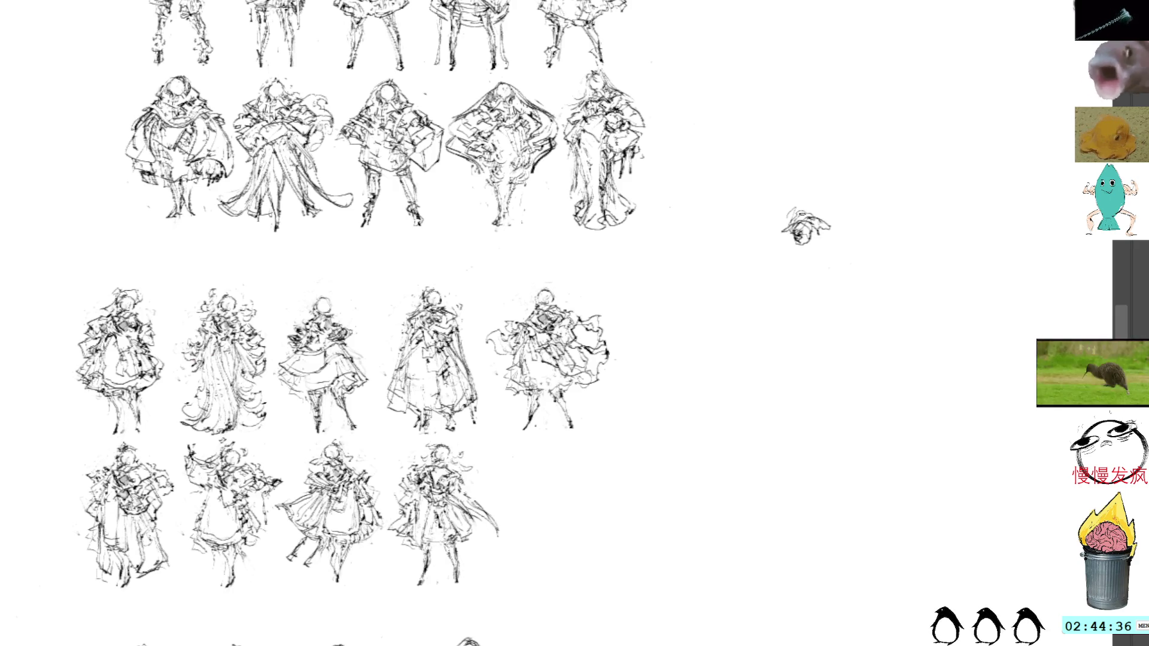
mouse_move(770, 227)
left_mouse_down()
mouse_move(784, 235)
mouse_move(803, 221)
left_mouse_up()
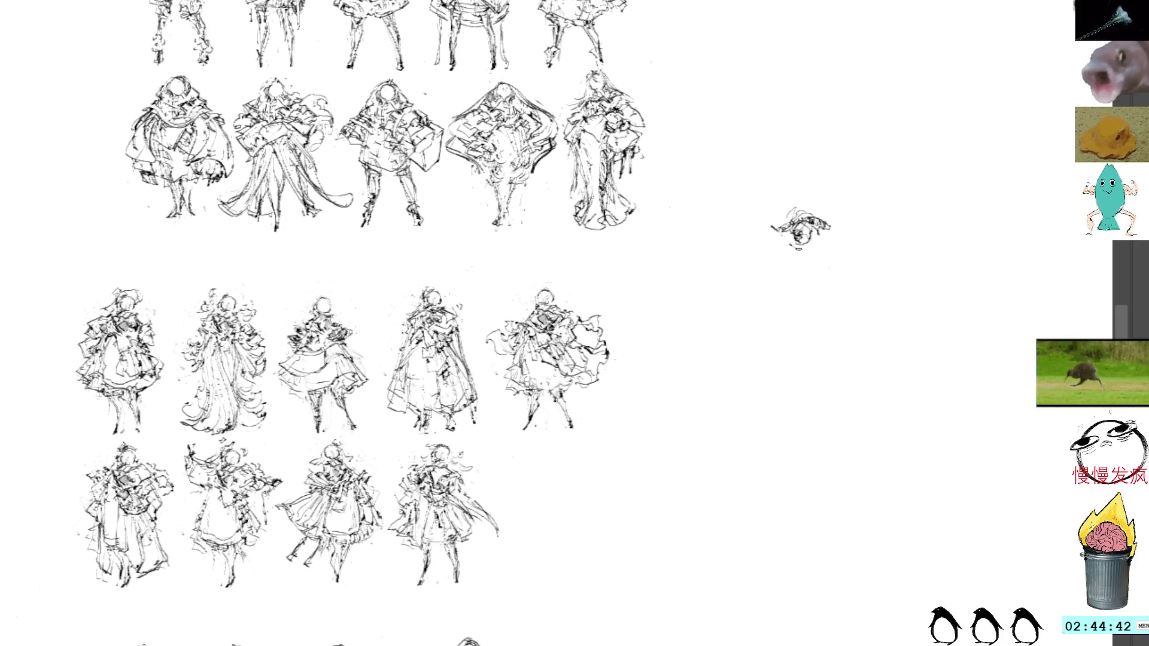
left_click_drag(790, 228, 800, 248)
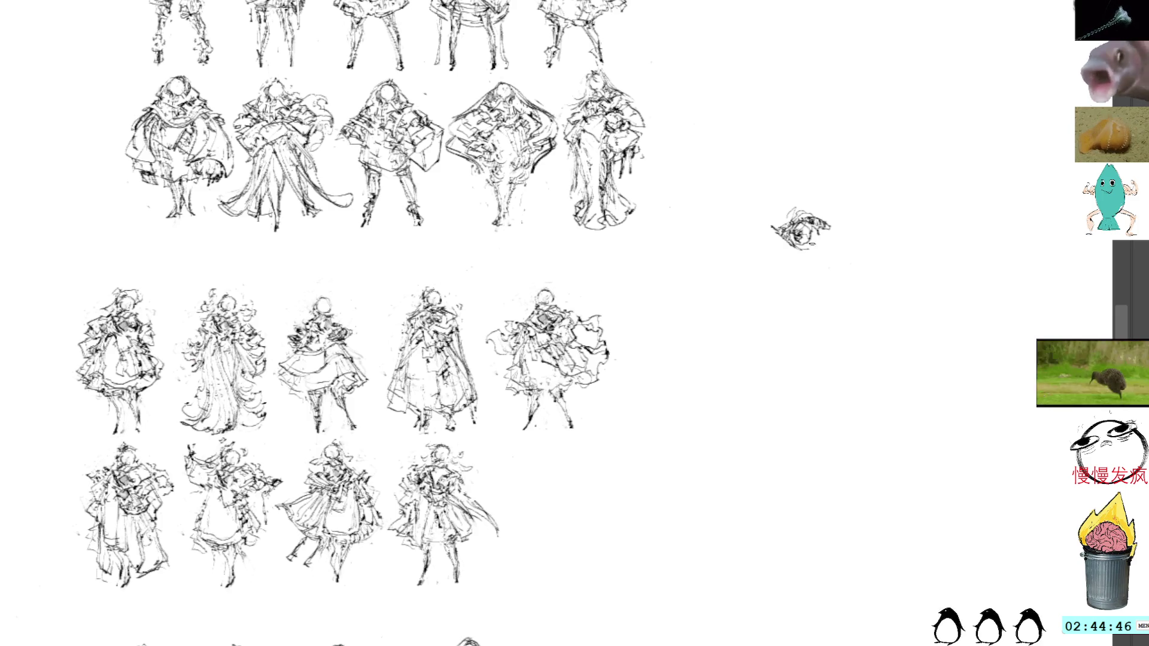
mouse_move(796, 194)
left_mouse_down()
mouse_move(793, 233)
mouse_move(819, 224)
mouse_move(796, 207)
mouse_move(832, 224)
left_mouse_up()
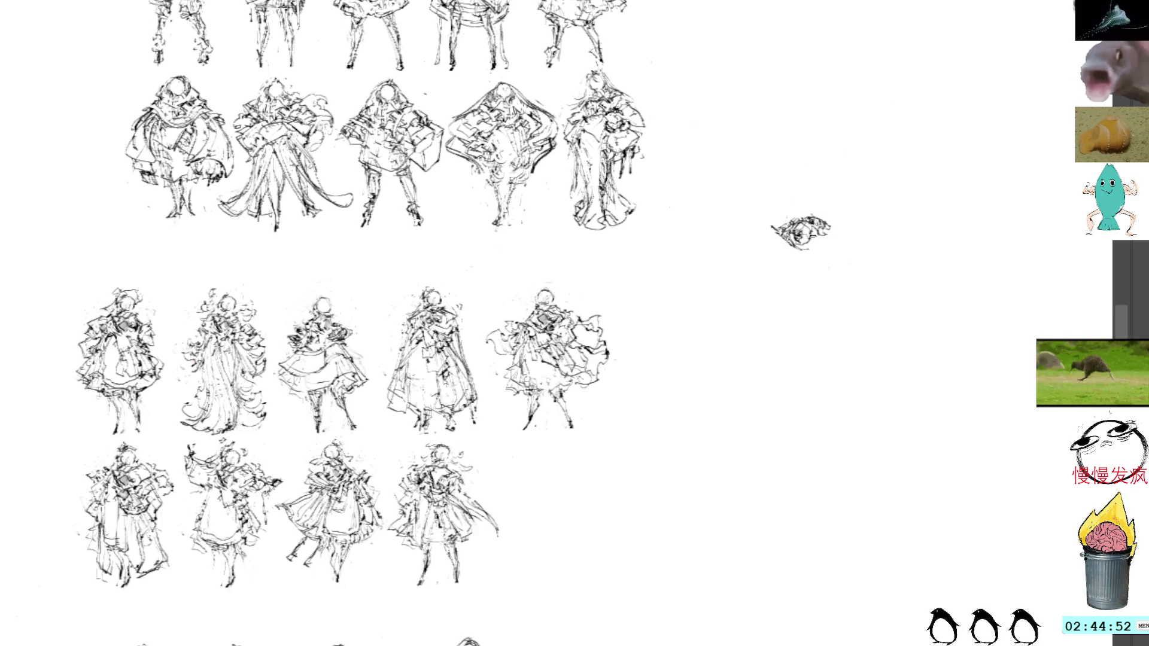
left_click_drag(802, 217, 816, 204)
key("ctrl+z")
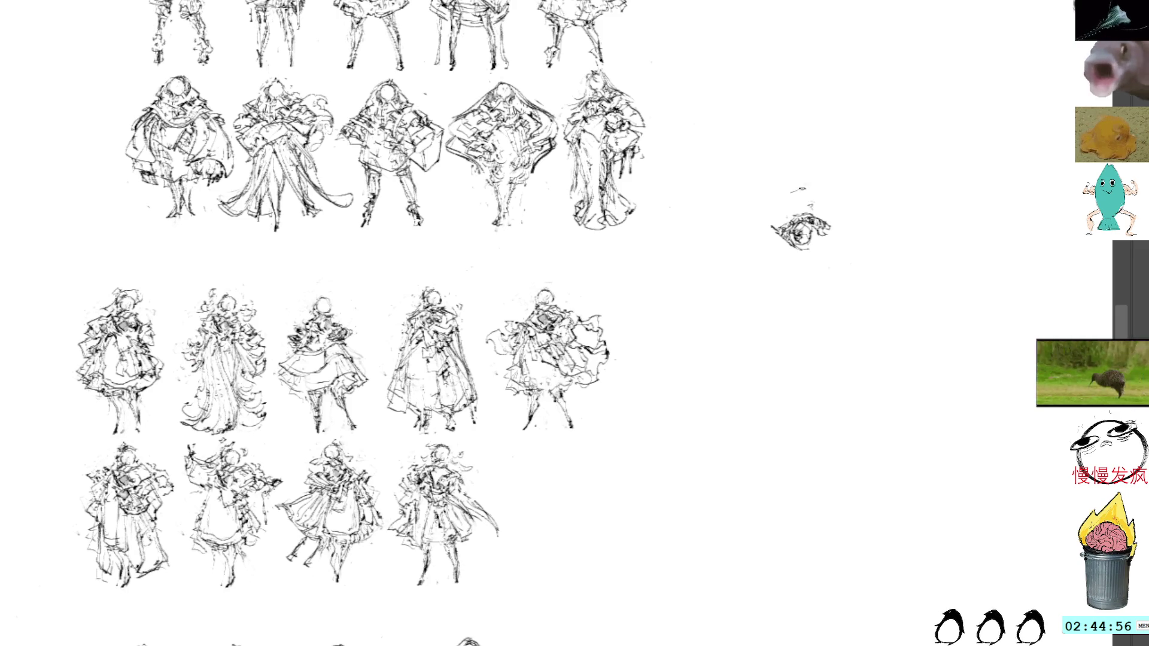
key("l")
mouse_move(808, 174)
left_mouse_down()
mouse_move(859, 240)
mouse_move(823, 278)
left_mouse_up()
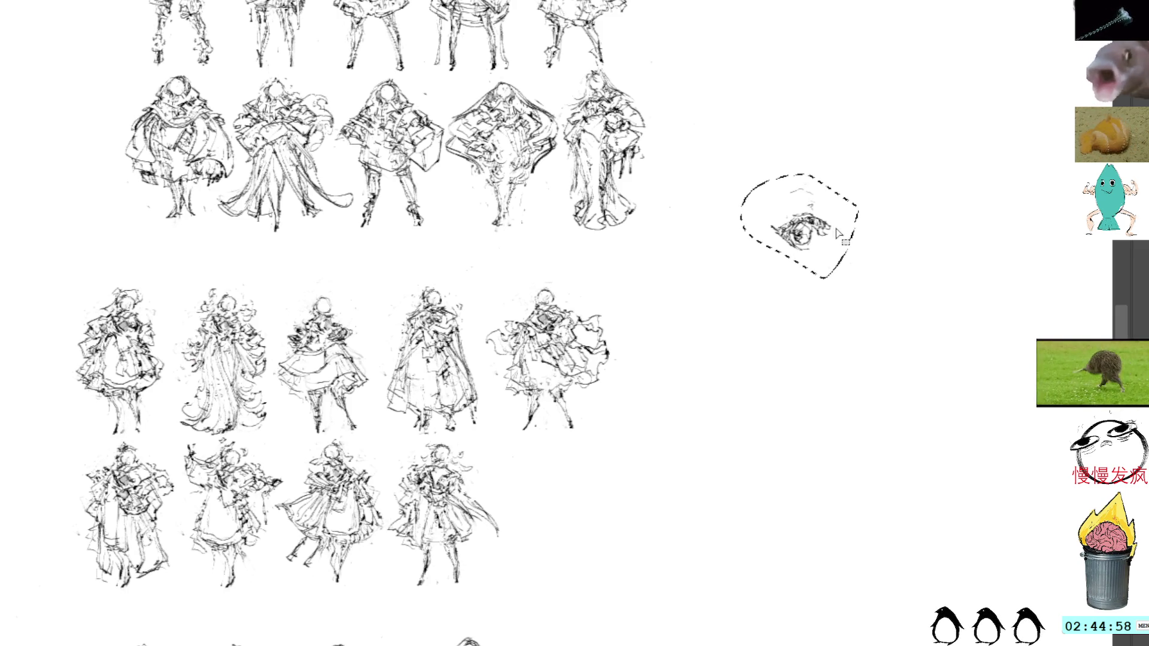
Step: Delete the lassoed doodle, scroll down to the lower rows, and paste a copied figure
key("Delete")
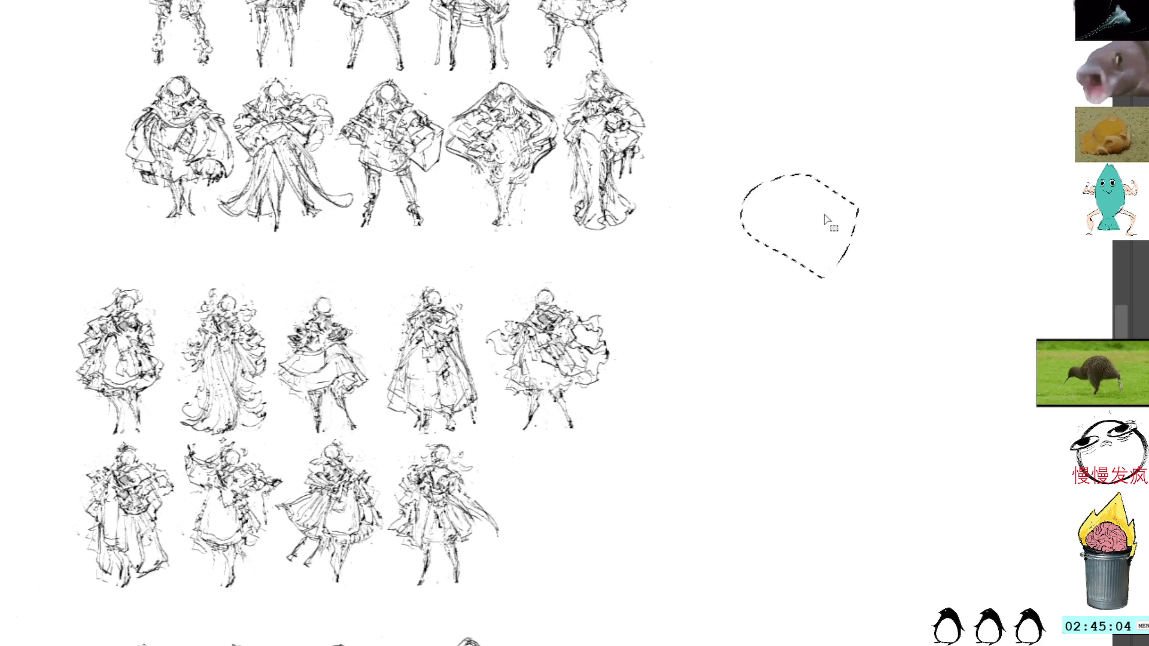
left_click(652, 330)
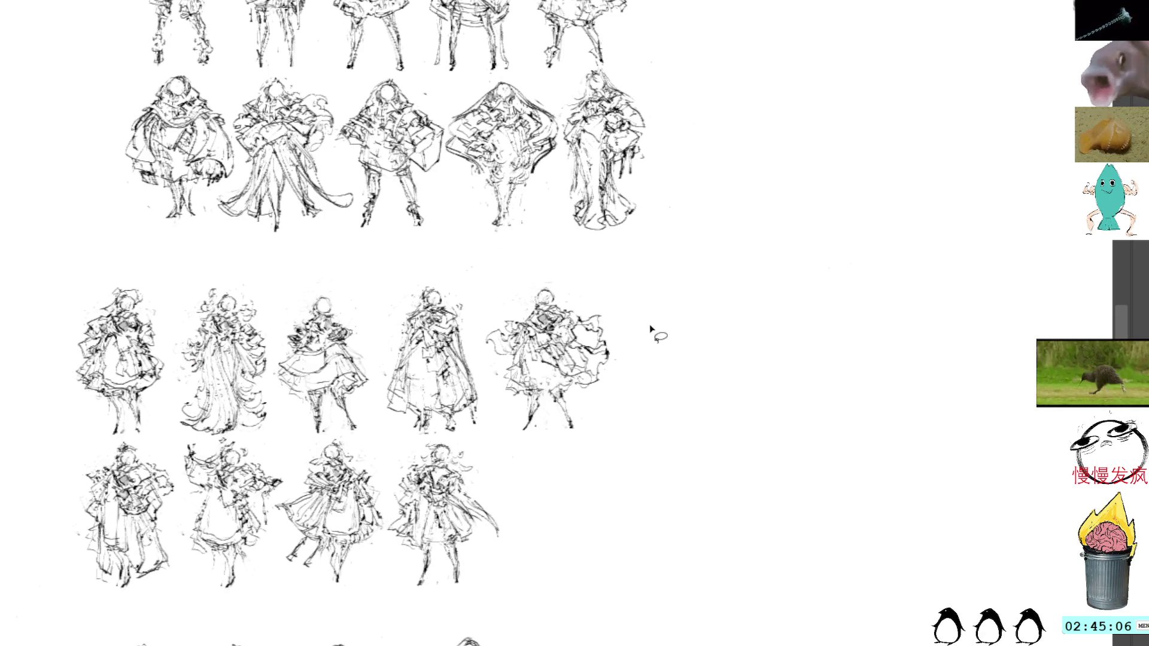
scroll(620, 346, "down", 2)
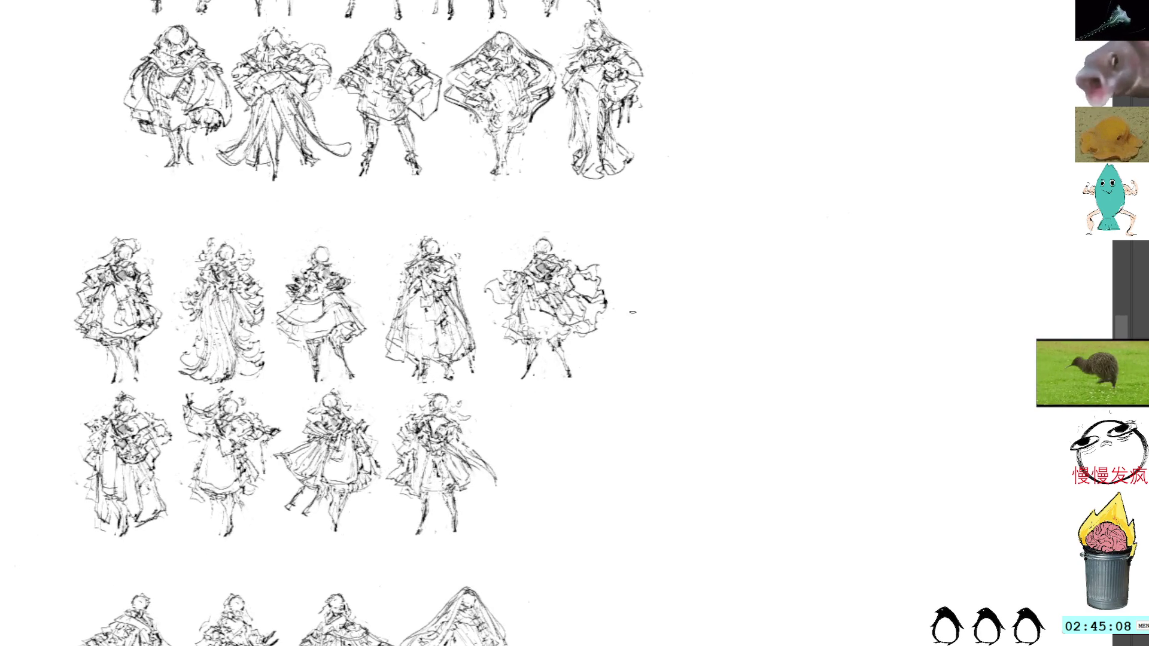
scroll(630, 313, "down", 2)
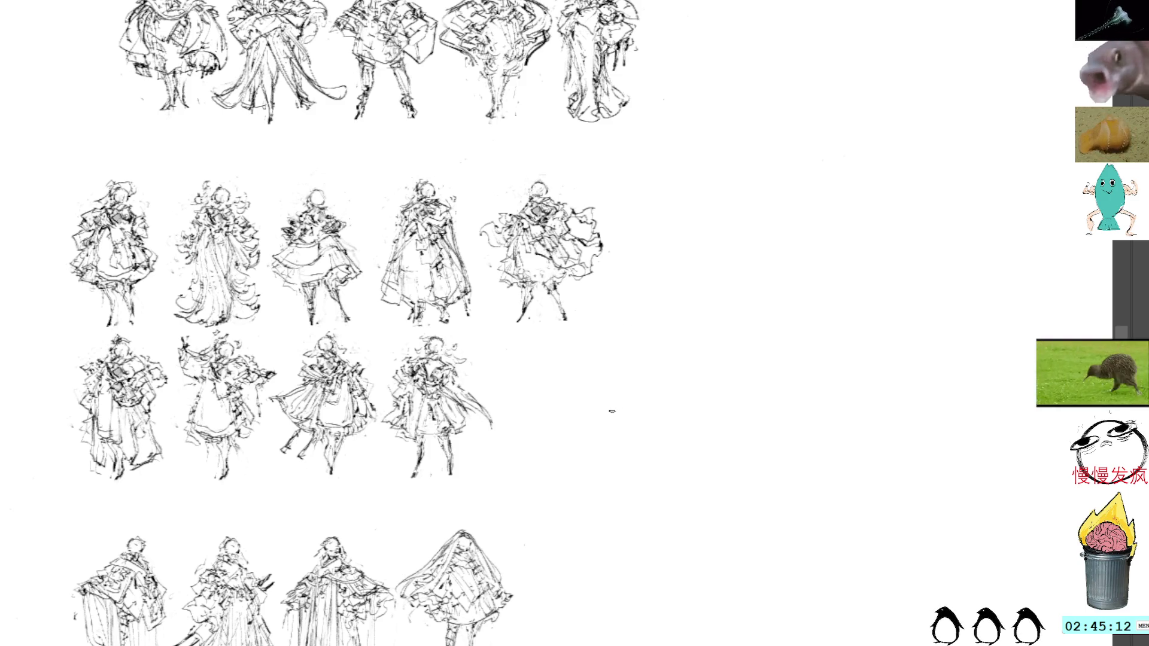
key("ctrl+v")
key("ctrl+t")
Step: Place the pasted figure at the four-figure row's end, then shift and tilt it slightly
left_click_drag(555, 320, 592, 395)
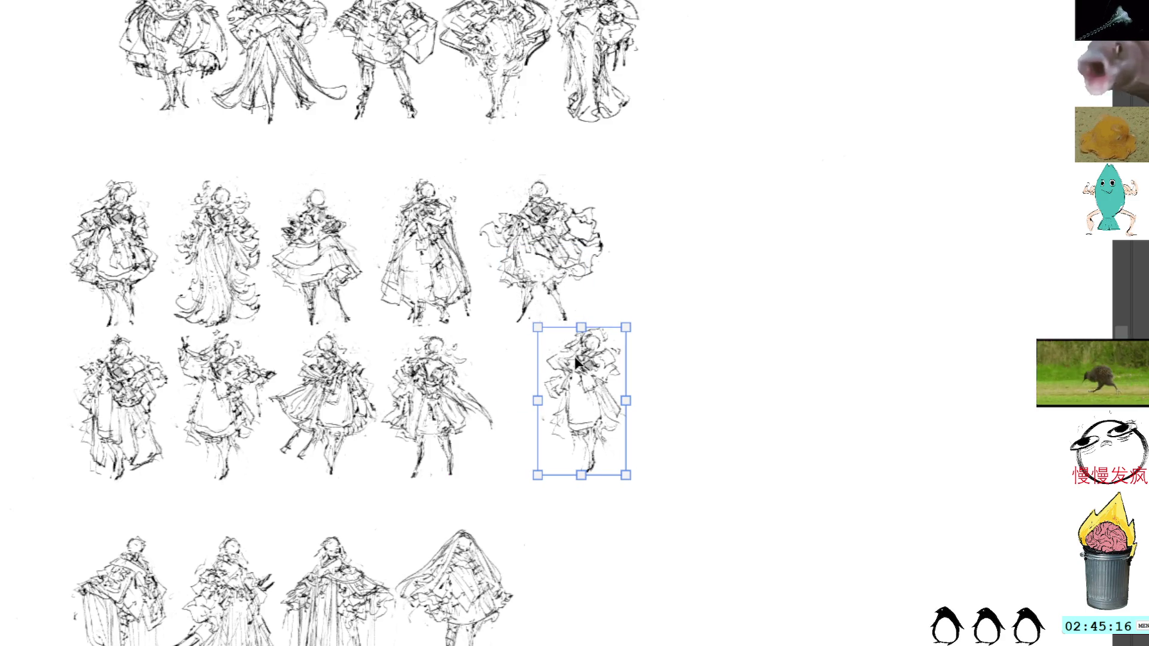
key("Return")
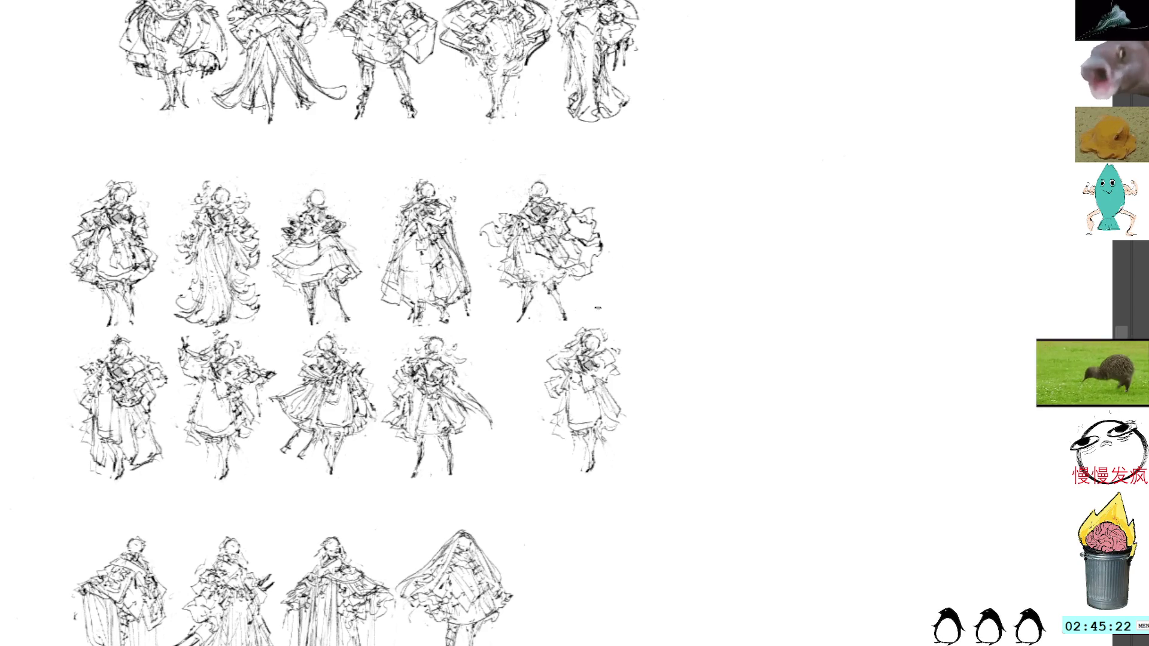
mouse_move(566, 333)
left_mouse_down()
mouse_move(628, 474)
mouse_move(620, 317)
left_mouse_up()
key("ctrl+t")
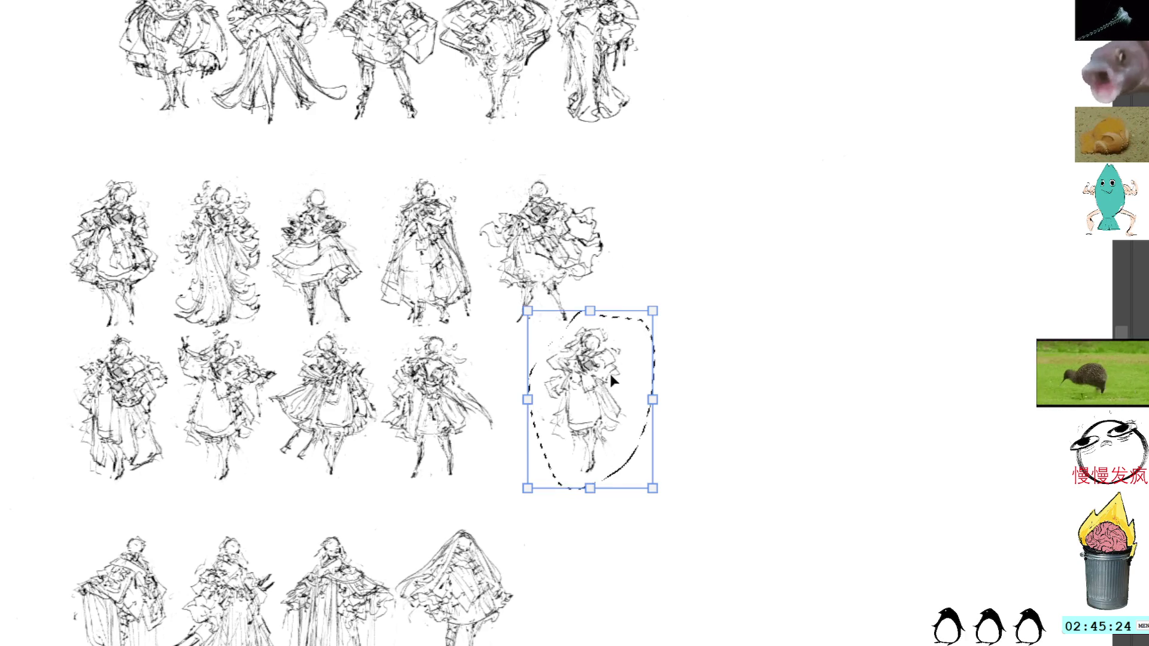
mouse_move(614, 352)
left_mouse_down()
mouse_move(628, 349)
mouse_move(589, 344)
mouse_move(659, 323)
mouse_move(650, 315)
left_mouse_up()
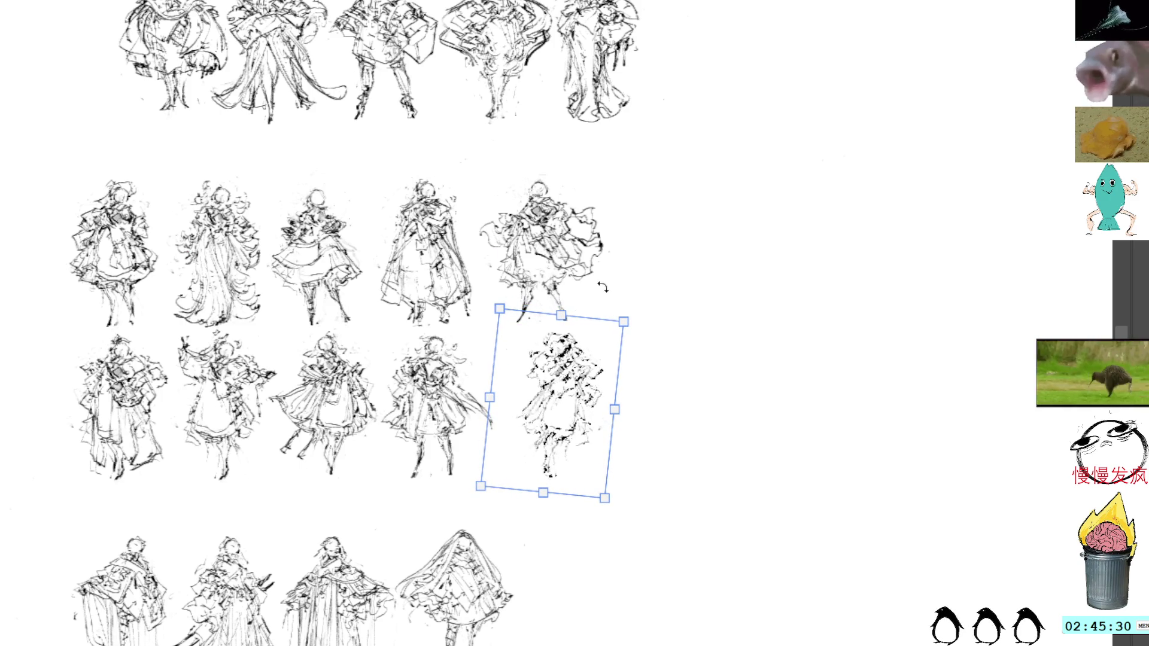
key("Return")
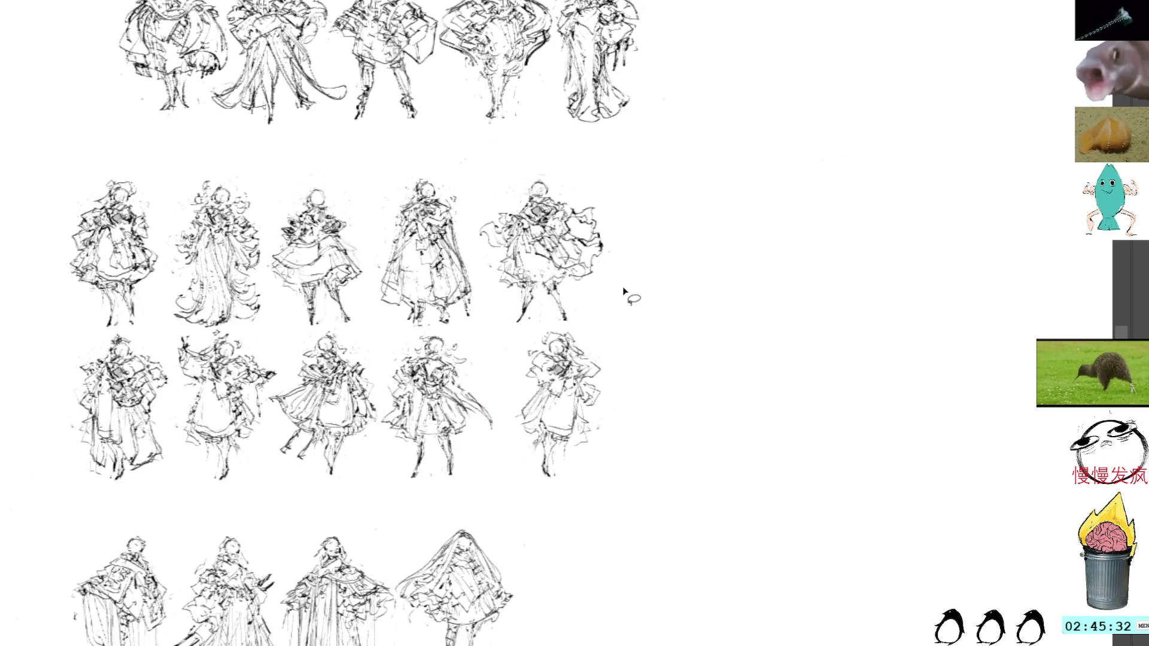
Step: Erase the new figure's lower legs and deselect
left_click_drag(551, 486, 557, 491)
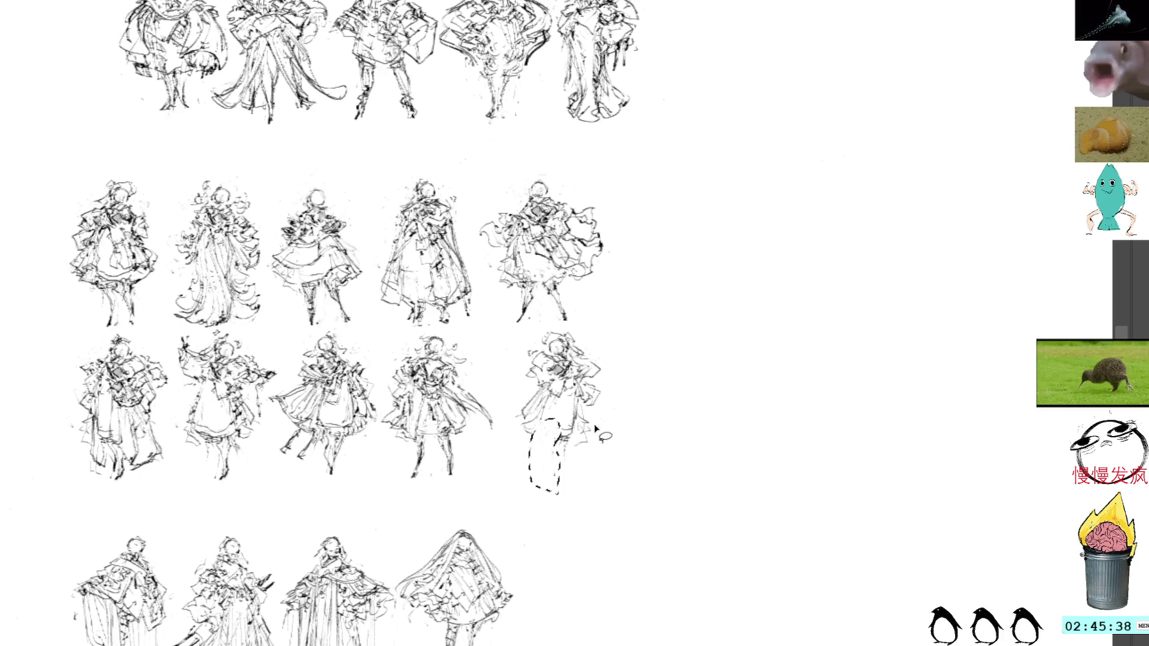
key("Delete")
key("ctrl+d")
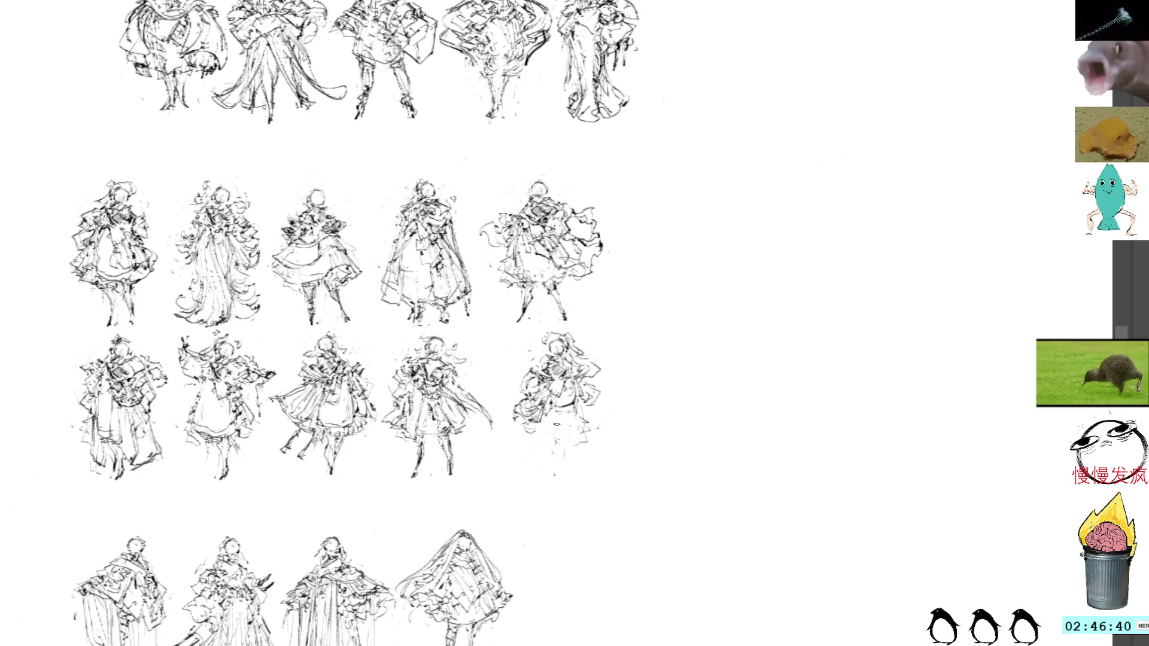
Step: Draw a new leg on the row's end figure and pan down to the lower rows
left_click_drag(555, 432, 554, 471)
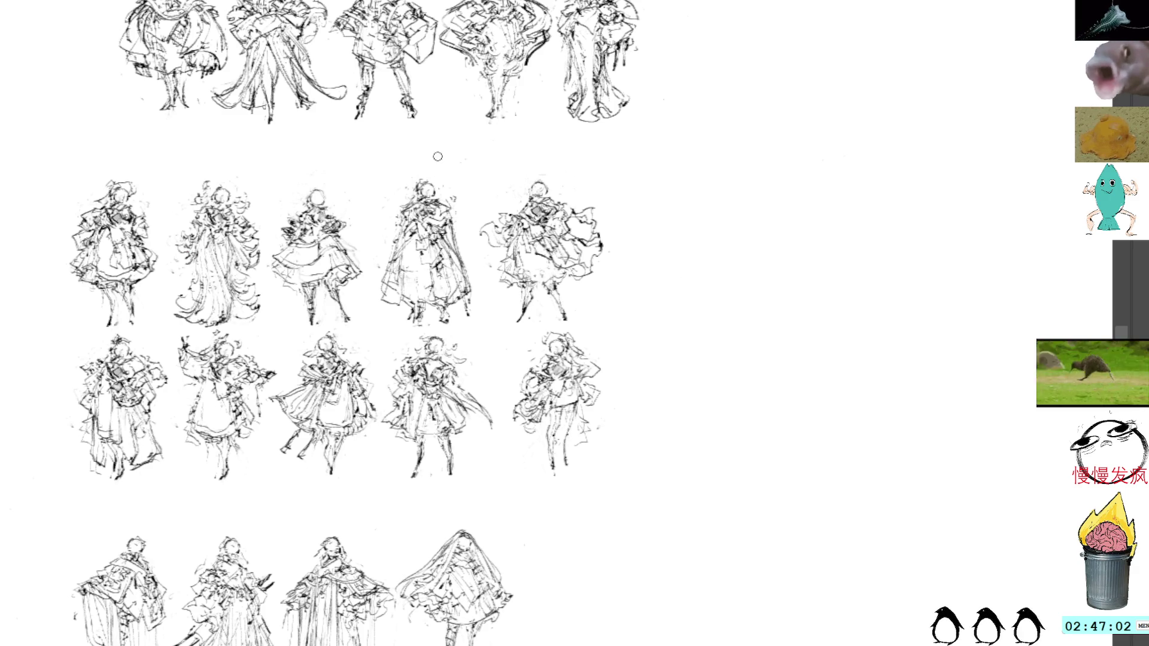
left_click_drag(649, 338, 703, 371)
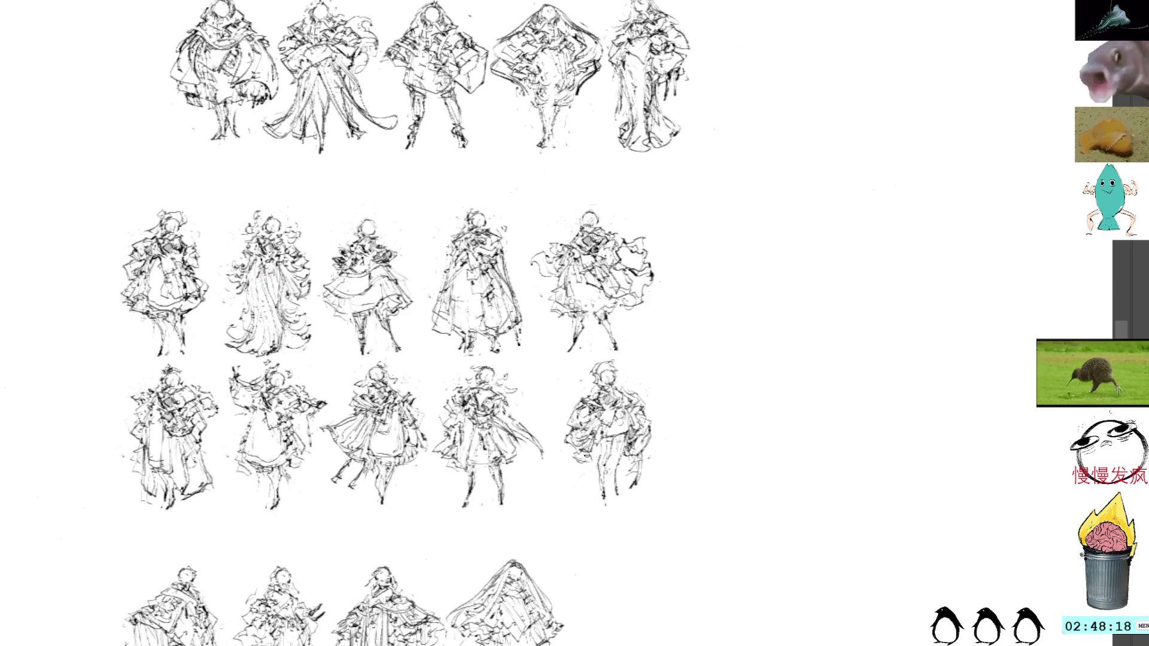
Step: Add head and feet strokes to the last figure of the lower middle row
left_click_drag(589, 459, 583, 490)
left_click_drag(601, 446, 592, 461)
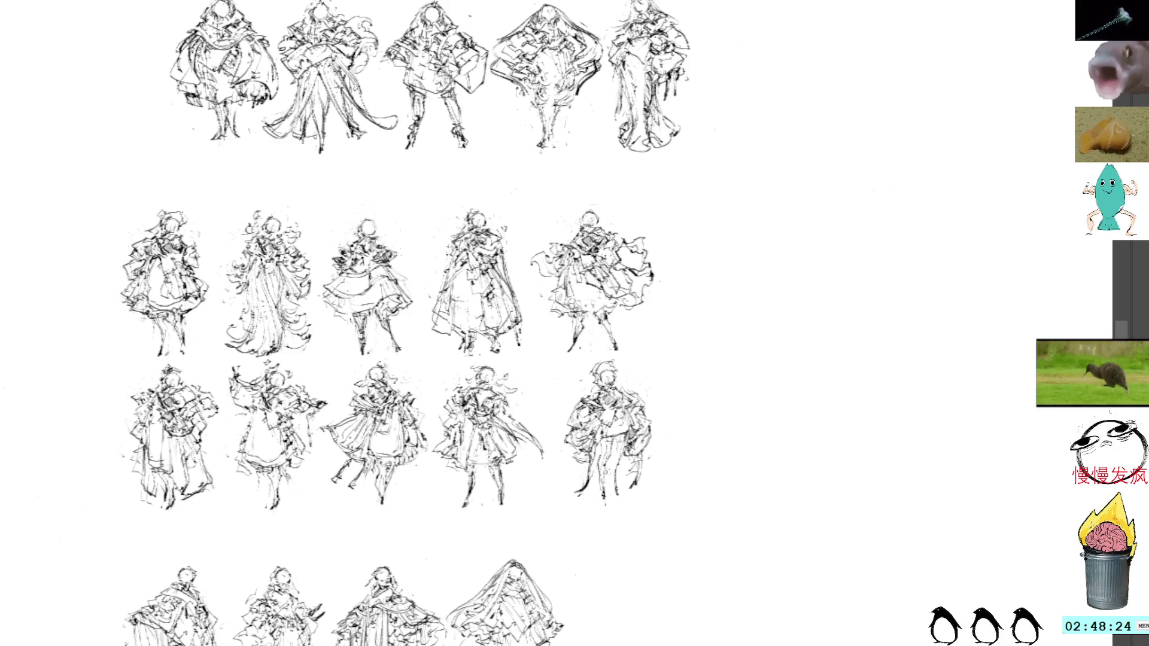
mouse_move(605, 398)
left_mouse_down()
mouse_move(605, 414)
mouse_move(590, 399)
left_mouse_up()
key("ctrl+z")
key("ctrl+z")
key("ctrl+z")
key("ctrl+z")
mouse_move(603, 392)
left_mouse_down()
mouse_move(609, 404)
mouse_move(627, 397)
mouse_move(627, 423)
left_mouse_up()
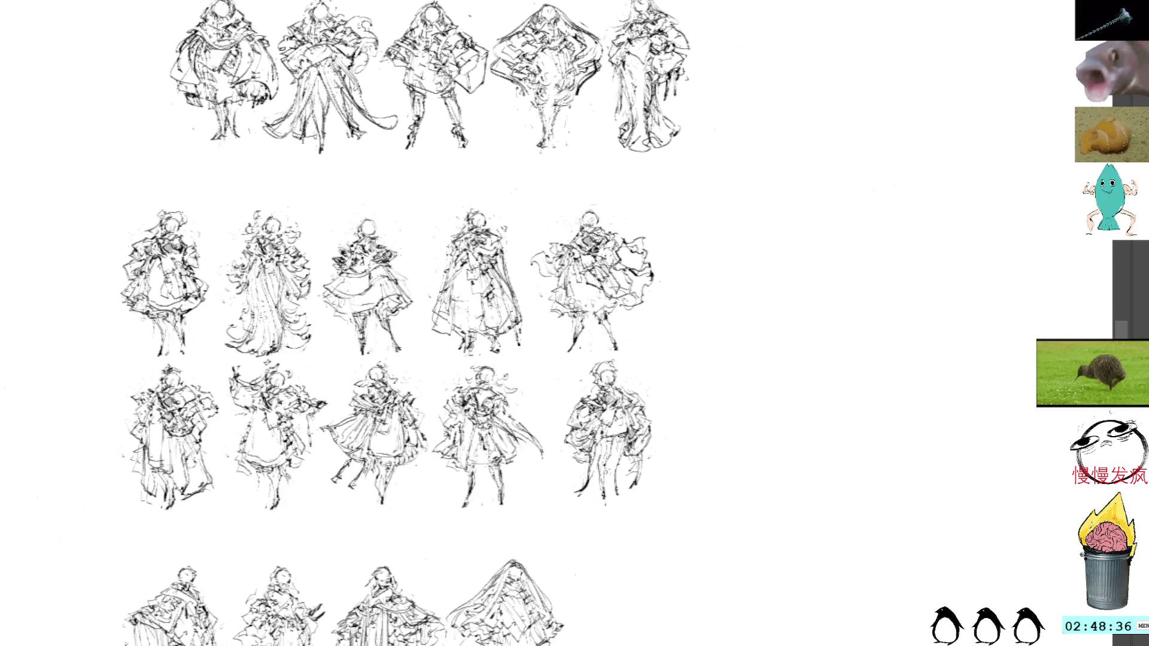
left_click_drag(622, 488, 610, 495)
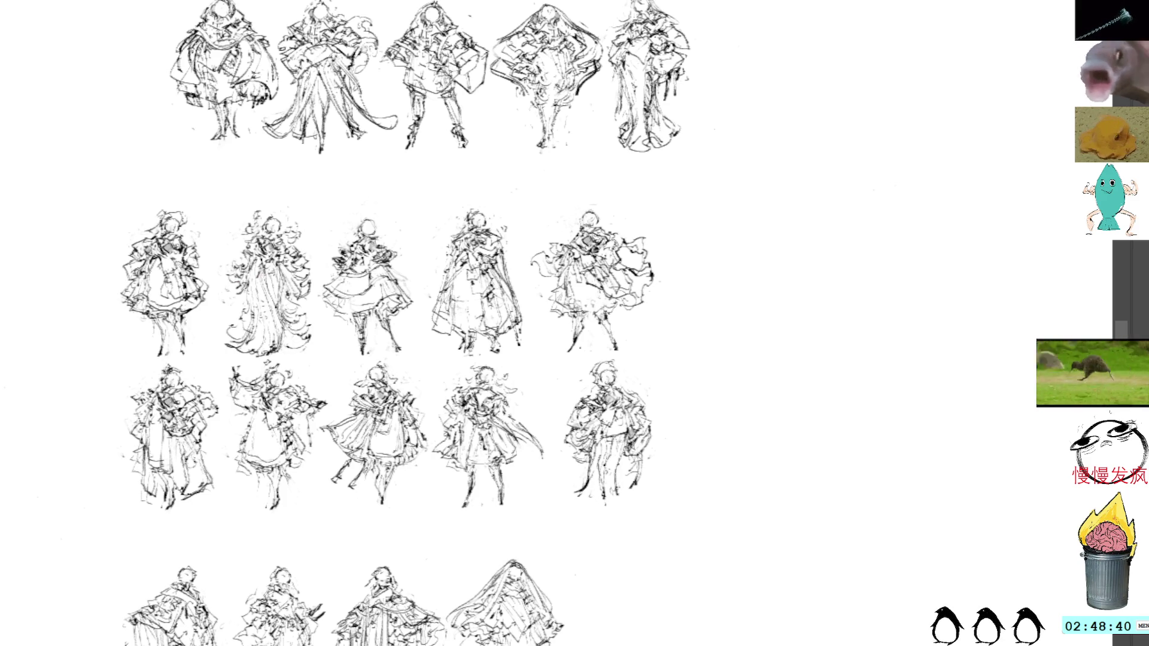
Step: Shift that last figure left so it lines up with the figures above
key("v")
mouse_move(626, 418)
left_mouse_down()
mouse_move(599, 395)
mouse_move(607, 411)
left_mouse_up()
key("ctrl+d")
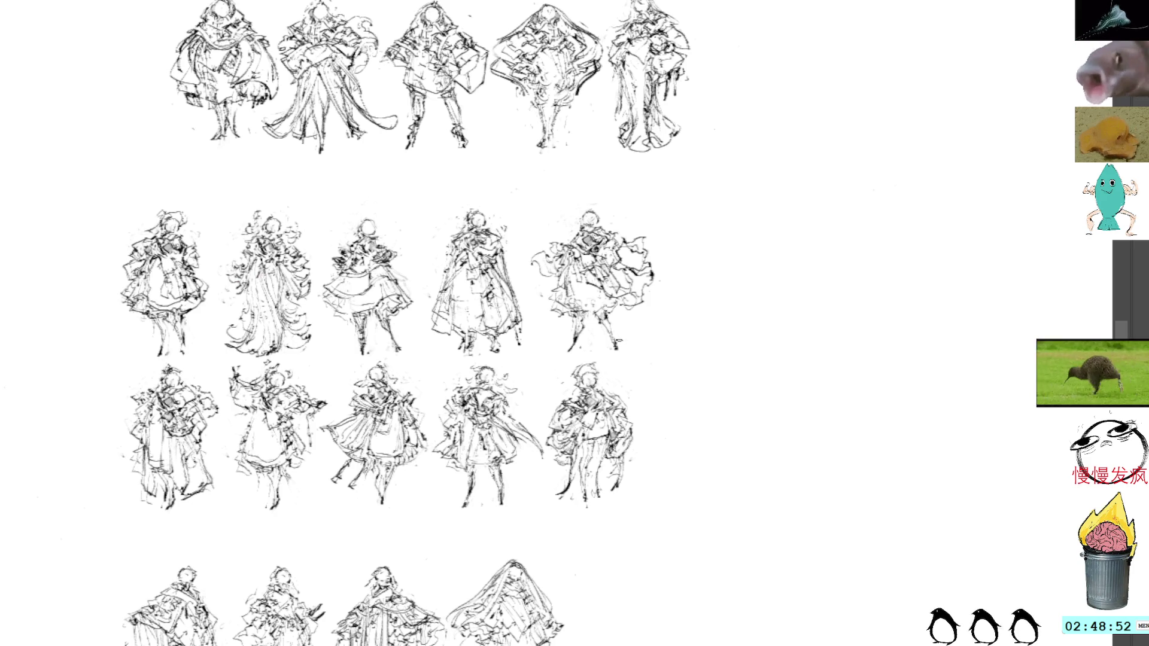
Step: Lasso the two middle rows of figures for transforming
key("l")
mouse_move(694, 436)
left_mouse_down()
mouse_move(738, 330)
mouse_move(613, 199)
mouse_move(339, 213)
mouse_move(57, 438)
mouse_move(494, 555)
mouse_move(694, 440)
left_mouse_up()
key("ctrl+t")
mouse_move(392, 211)
left_mouse_down()
mouse_move(730, 455)
mouse_move(748, 545)
mouse_move(713, 541)
left_mouse_up()
Step: Redo the lasso around the ten middle-row figures and drag them toward another part of the sheet
key("Return")
key("ctrl+d")
mouse_move(988, 186)
left_mouse_down()
mouse_move(901, 159)
mouse_move(733, 157)
mouse_move(420, 371)
mouse_move(674, 524)
mouse_move(1065, 478)
mouse_move(1025, 180)
left_mouse_up()
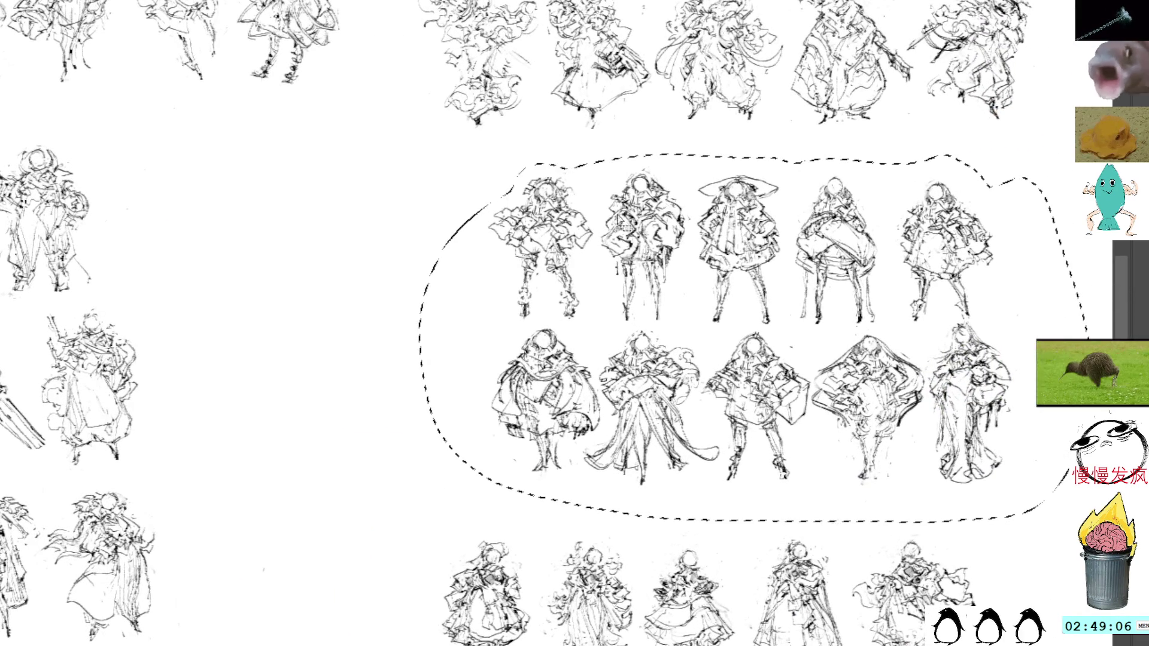
key("ctrl+t")
mouse_move(841, 344)
left_mouse_down()
mouse_move(521, 357)
mouse_move(760, 529)
mouse_move(731, 249)
mouse_move(634, 282)
mouse_move(755, 234)
mouse_move(625, 582)
mouse_move(637, 591)
left_mouse_up()
mouse_move(465, 120)
left_mouse_down()
mouse_move(752, 554)
mouse_move(642, 175)
mouse_move(760, 499)
left_mouse_up()
mouse_move(699, 413)
left_mouse_down()
mouse_move(687, 462)
mouse_move(650, 446)
left_mouse_up()
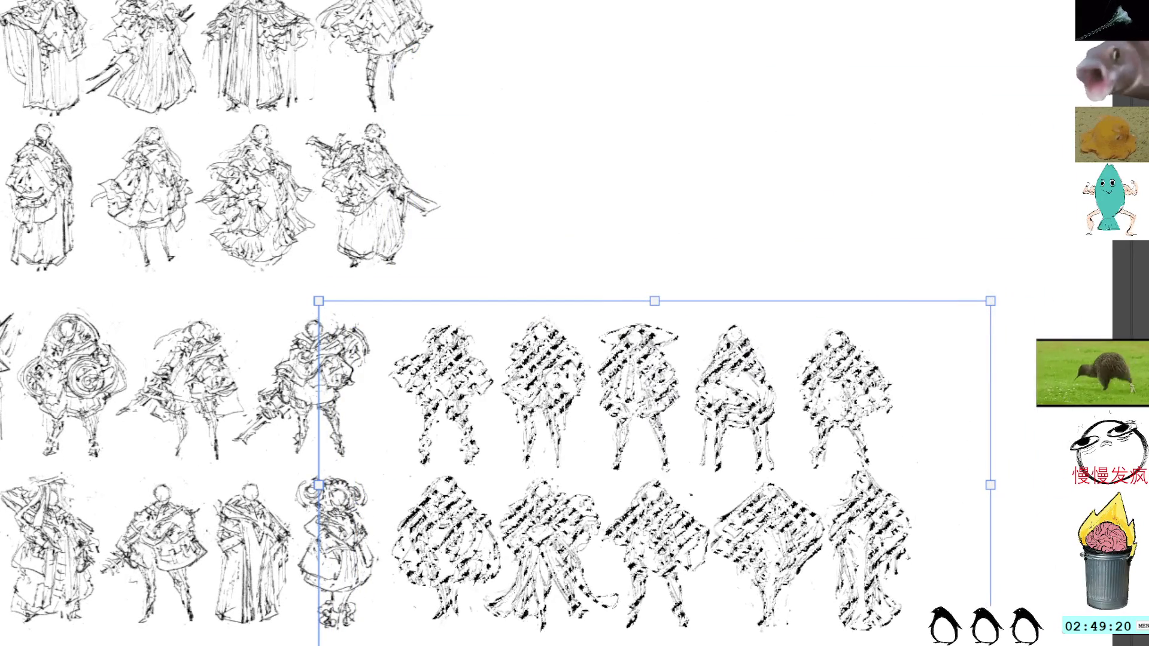
Step: Move the two five-figure rows beside the block of four-figure rows and commit
mouse_move(674, 346)
left_mouse_down()
mouse_move(654, 303)
mouse_move(700, 398)
left_mouse_up()
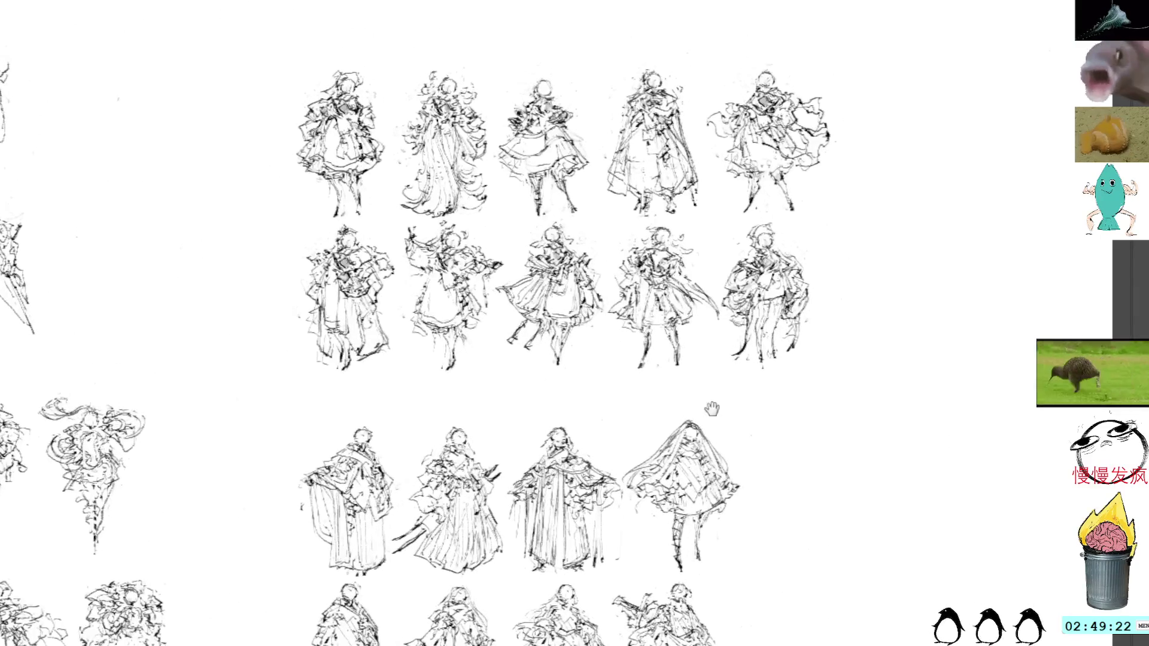
mouse_move(727, 24)
left_mouse_down()
mouse_move(320, 19)
mouse_move(342, 402)
mouse_move(910, 372)
mouse_move(800, 38)
left_mouse_up()
key("ctrl+t")
mouse_move(860, 407)
left_mouse_down()
mouse_move(874, 412)
mouse_move(798, 487)
mouse_move(662, 333)
mouse_move(862, 450)
mouse_move(810, 419)
left_mouse_up()
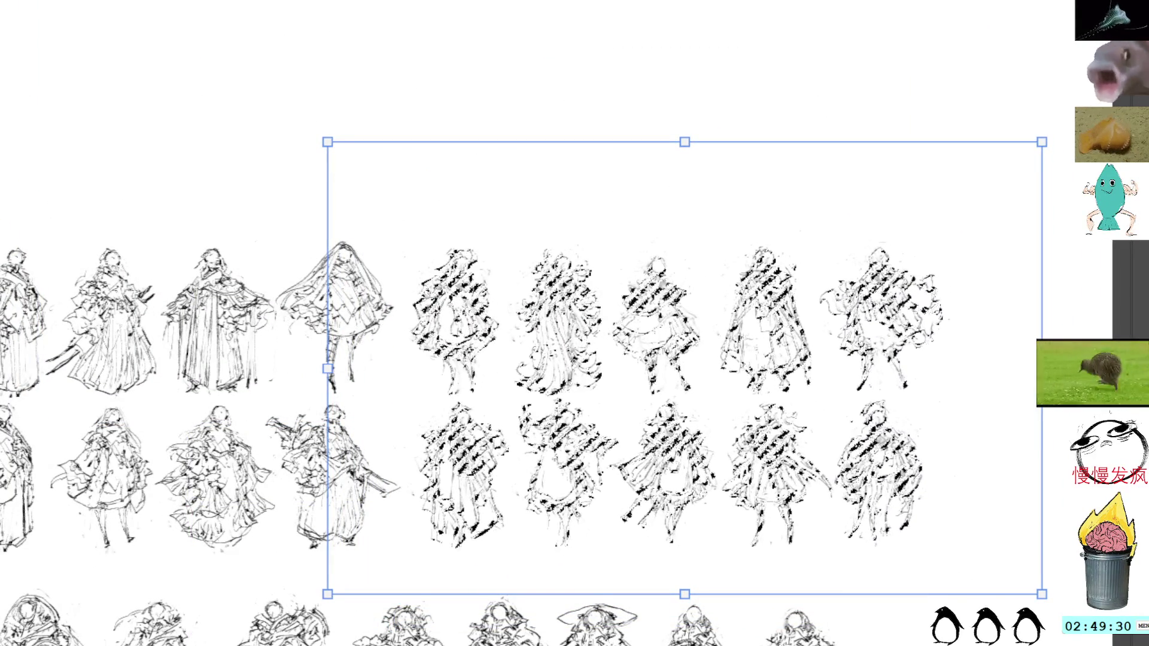
key("Return")
Step: Pan around the sheet to review other areas of sketches
mouse_move(730, 171)
left_mouse_down()
mouse_move(749, 200)
mouse_move(808, 198)
mouse_move(838, 305)
mouse_move(799, 251)
mouse_move(749, 281)
mouse_move(838, 467)
left_mouse_up()
mouse_move(530, 361)
left_mouse_down()
mouse_move(541, 420)
mouse_move(829, 301)
mouse_move(577, 375)
mouse_move(451, 487)
left_mouse_up()
mouse_move(891, 245)
left_mouse_down()
mouse_move(852, 128)
mouse_move(761, 98)
mouse_move(653, 183)
mouse_move(453, 407)
mouse_move(444, 459)
mouse_move(524, 479)
mouse_move(520, 368)
left_mouse_up()
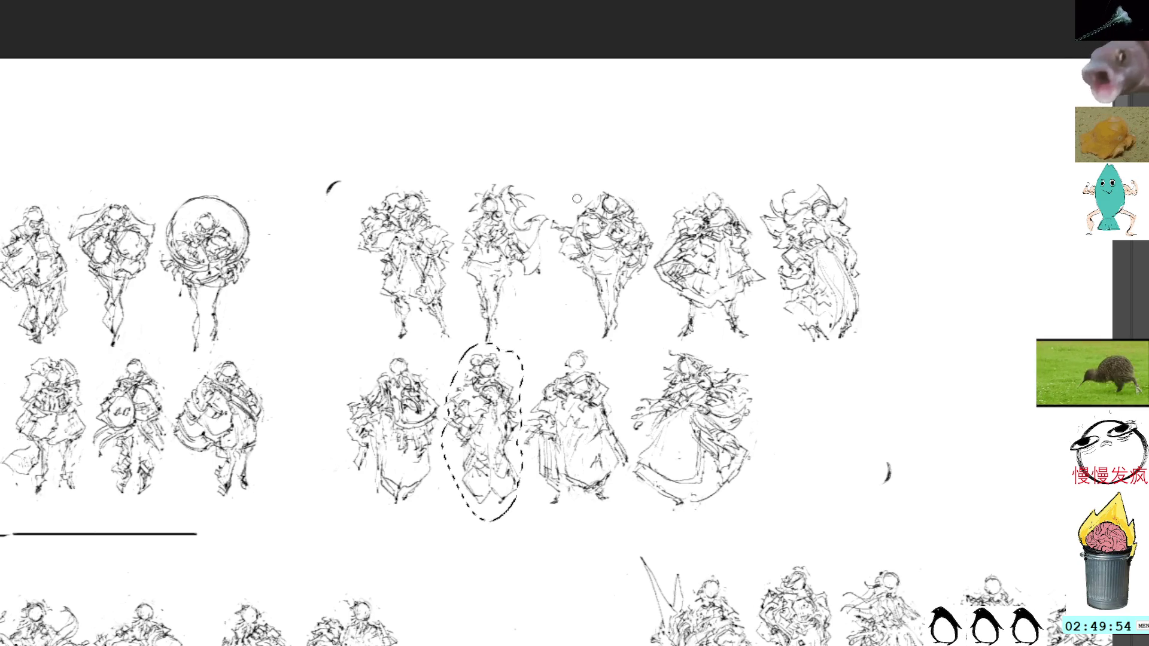
Step: Pan the view to the blank white canvas right of the figure column
left_click_drag(579, 590, 659, 12)
mouse_move(455, 634)
left_mouse_down()
mouse_move(756, 374)
mouse_move(771, 320)
mouse_move(765, 271)
mouse_move(768, 379)
mouse_move(747, 381)
left_mouse_up()
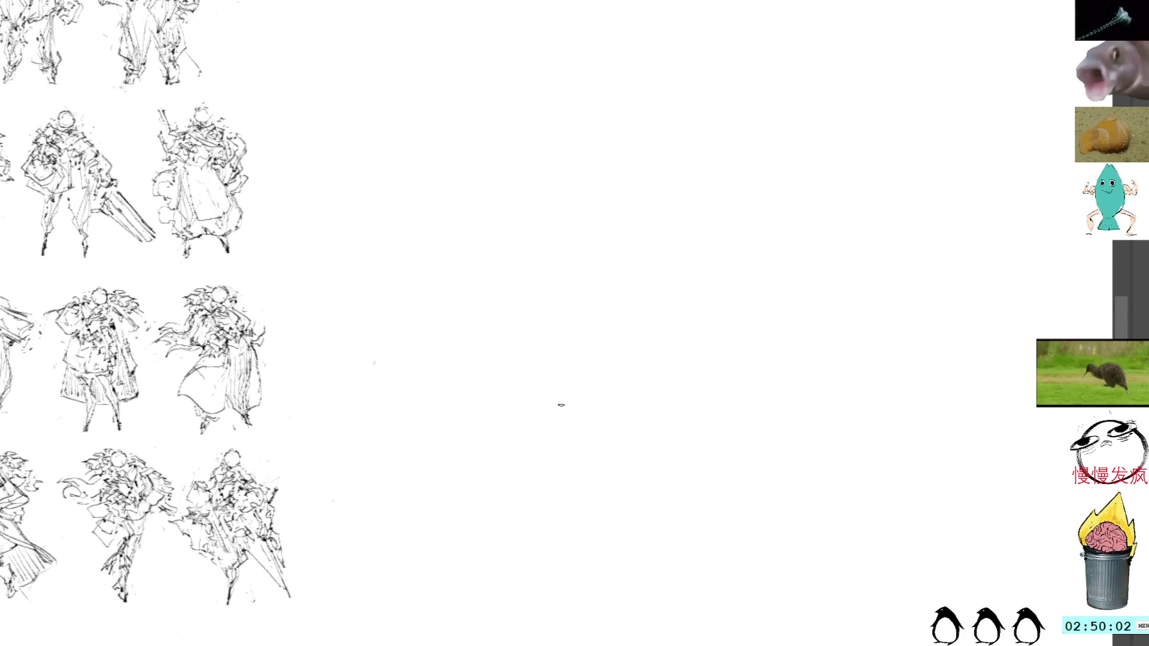
Step: Paste the copied costume figure into the blank area and sketch strokes on its torso and right shoulder
key("ctrl+v")
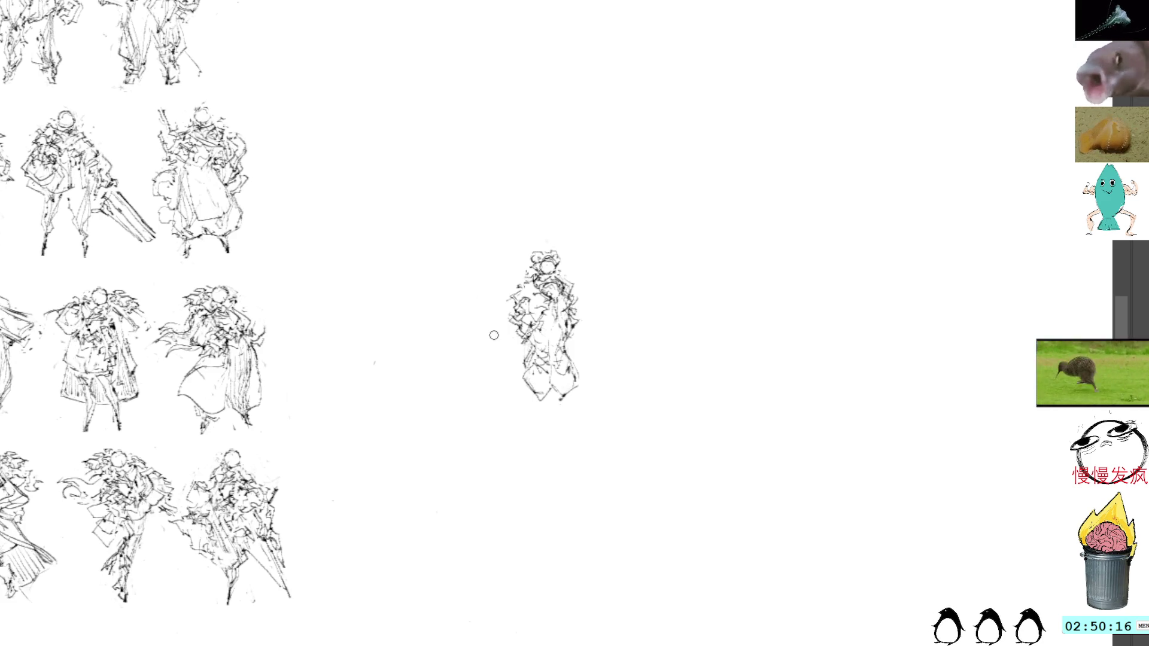
left_click_drag(563, 278, 537, 352)
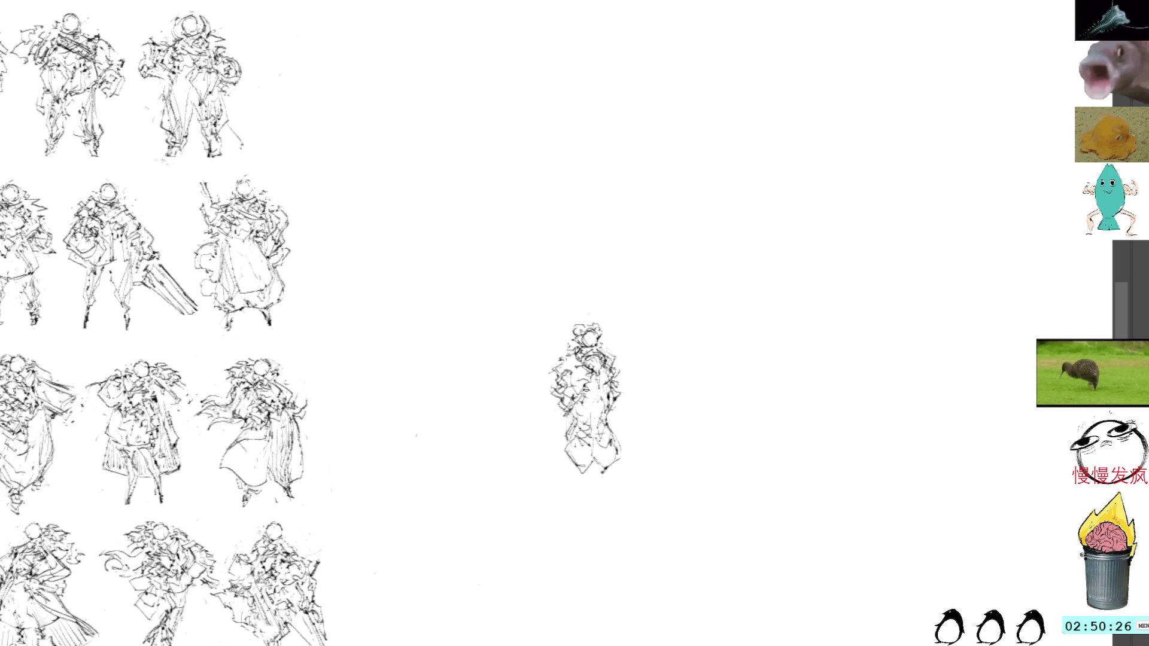
mouse_move(579, 406)
left_mouse_down()
mouse_move(609, 409)
mouse_move(601, 426)
left_mouse_up()
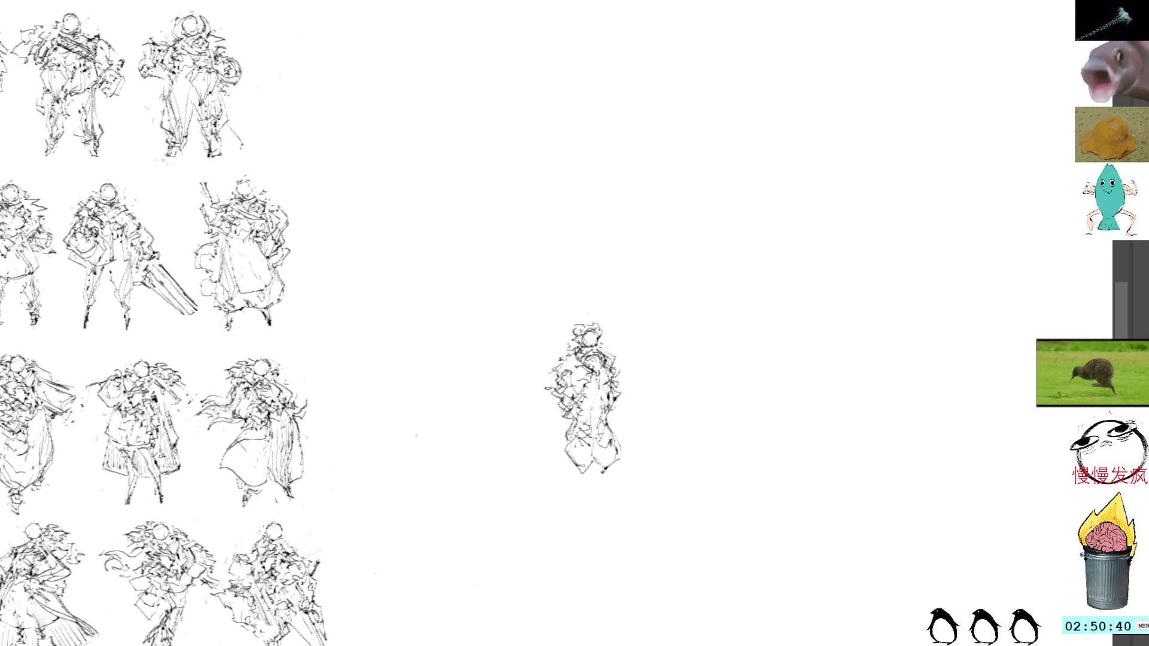
mouse_move(554, 366)
left_mouse_down()
mouse_move(542, 405)
mouse_move(559, 402)
left_mouse_up()
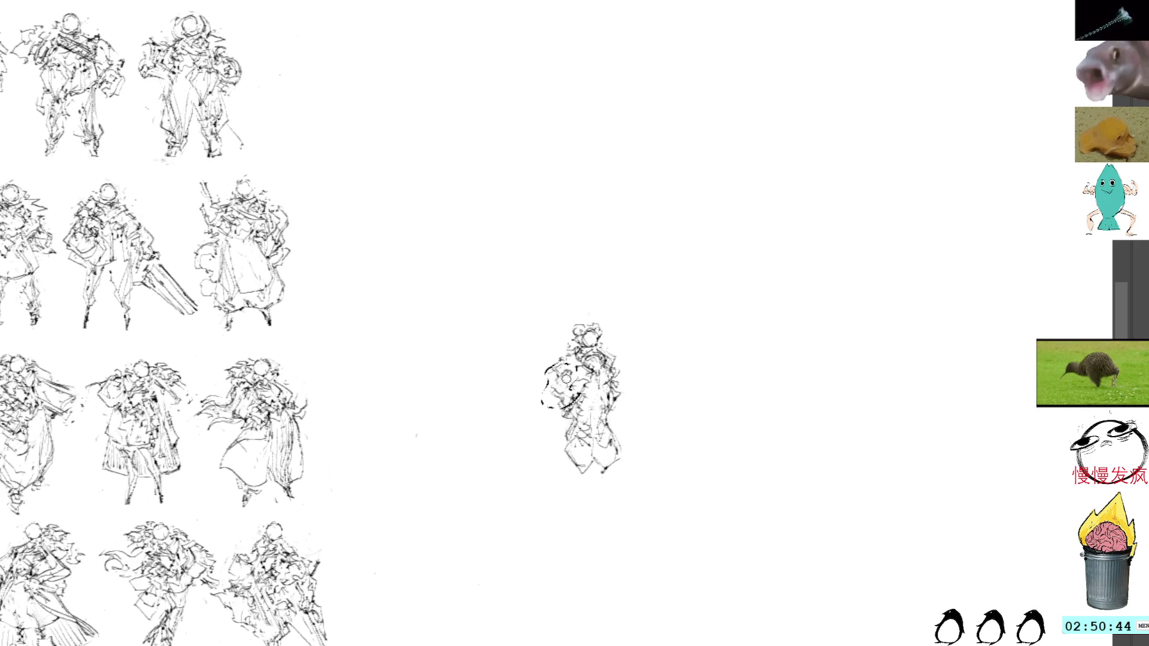
key("ctrl+z")
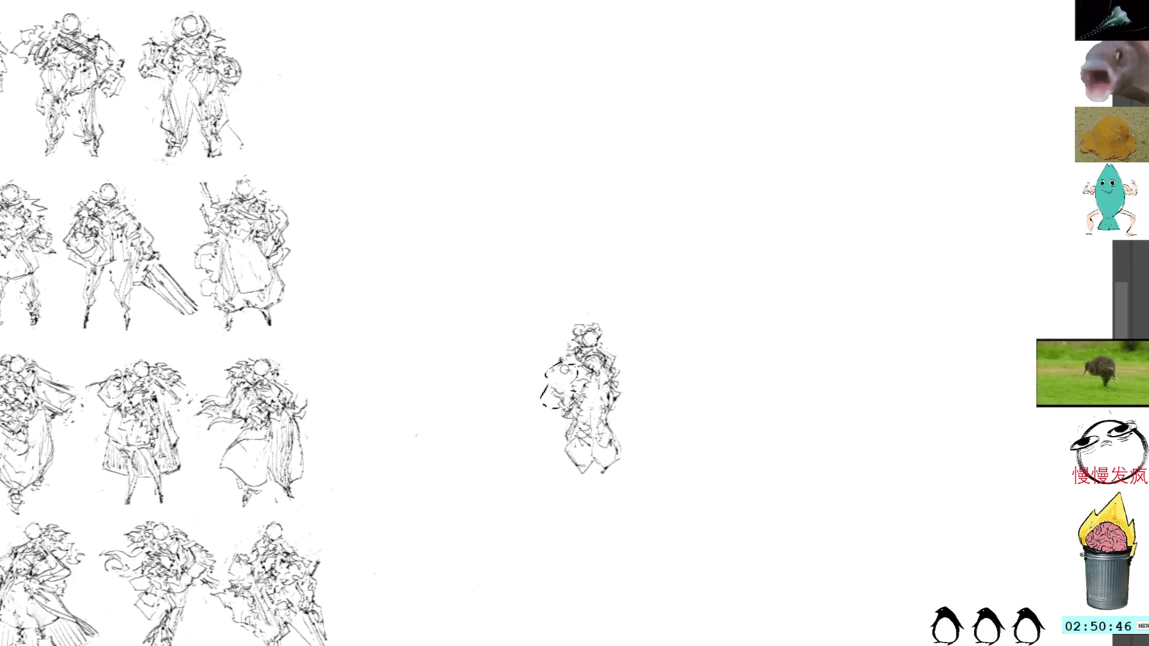
key("ctrl+z")
mouse_move(608, 352)
left_mouse_down()
mouse_move(622, 363)
mouse_move(617, 405)
left_mouse_up()
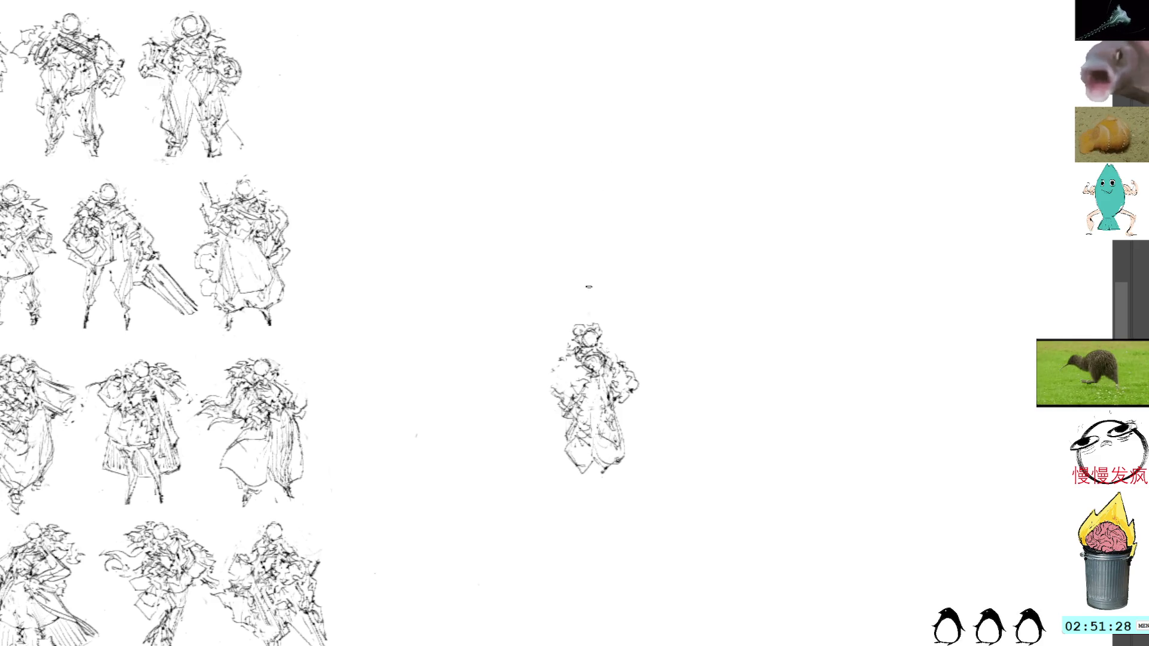
Step: Sketch detail strokes over the central figure's left side, body and skirt
mouse_move(545, 395)
left_mouse_down()
mouse_move(557, 368)
mouse_move(541, 369)
mouse_move(573, 375)
mouse_move(546, 393)
mouse_move(541, 374)
mouse_move(555, 401)
mouse_move(568, 387)
left_mouse_up()
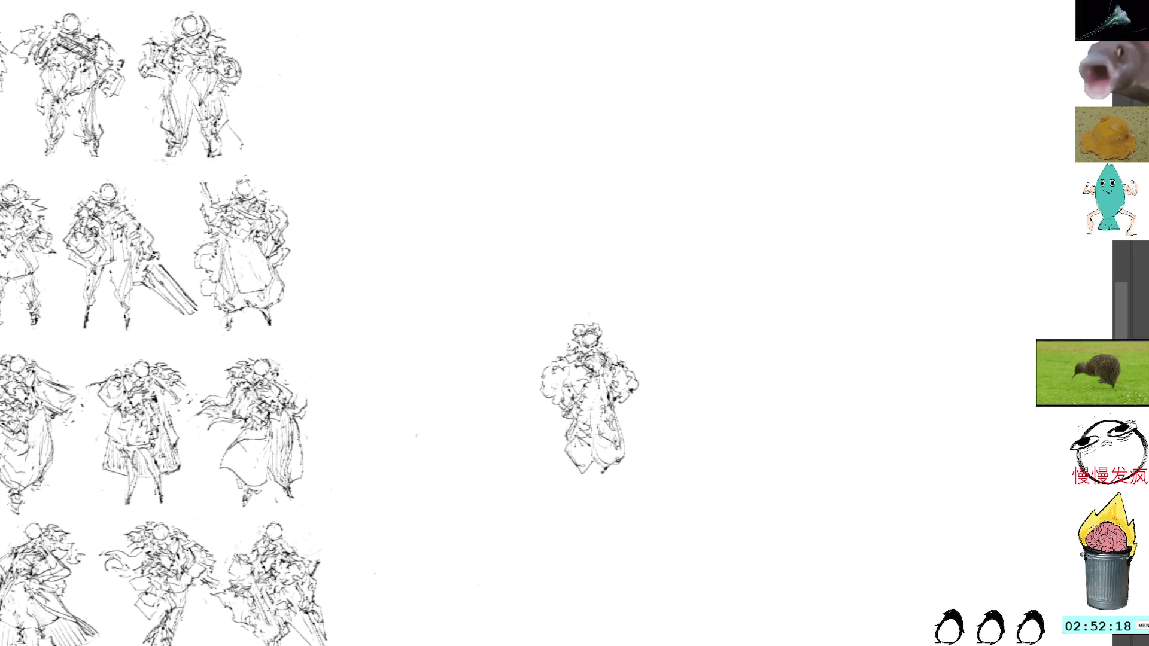
left_click_drag(554, 399, 583, 421)
mouse_move(585, 419)
left_mouse_down()
mouse_move(551, 437)
mouse_move(574, 424)
left_mouse_up()
left_click_drag(568, 429, 583, 412)
mouse_move(577, 416)
left_mouse_down()
mouse_move(590, 398)
mouse_move(570, 417)
mouse_move(569, 451)
left_mouse_up()
left_click_drag(556, 449, 584, 465)
mouse_move(579, 461)
left_mouse_down()
mouse_move(598, 466)
mouse_move(582, 461)
mouse_move(593, 477)
mouse_move(609, 463)
left_mouse_up()
mouse_move(601, 416)
left_mouse_down()
mouse_move(613, 420)
mouse_move(613, 405)
mouse_move(593, 413)
left_mouse_up()
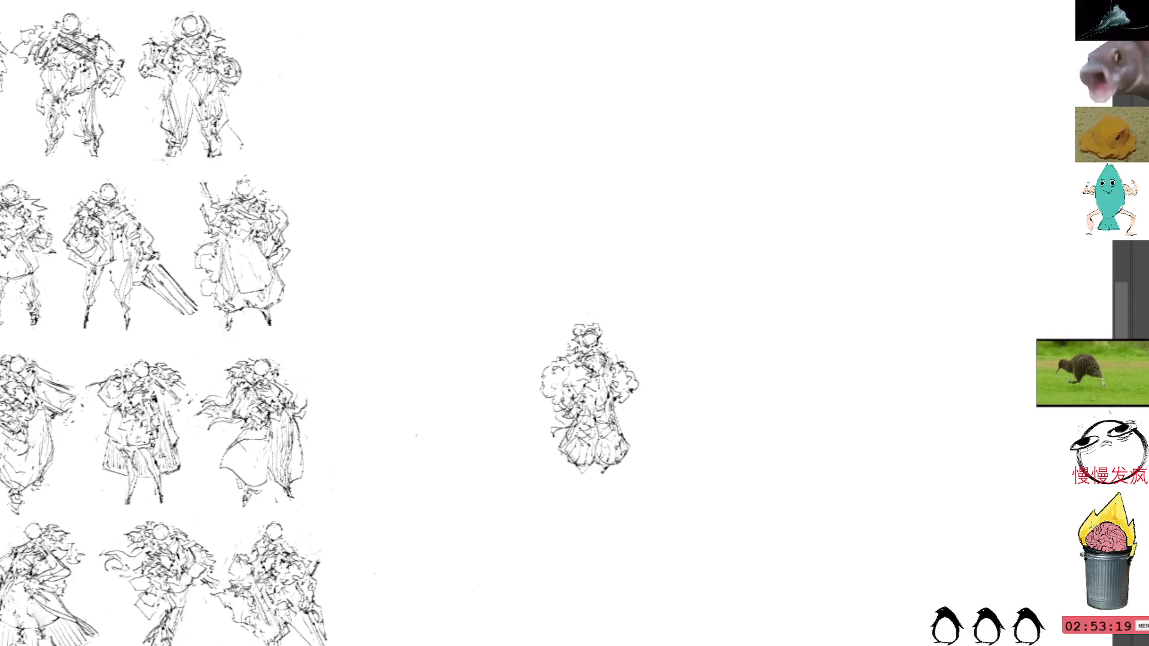
Step: Add strokes along the central figure's head and left side, then select it for moving
mouse_move(581, 335)
left_mouse_down()
mouse_move(595, 359)
mouse_move(586, 338)
mouse_move(589, 347)
left_mouse_up()
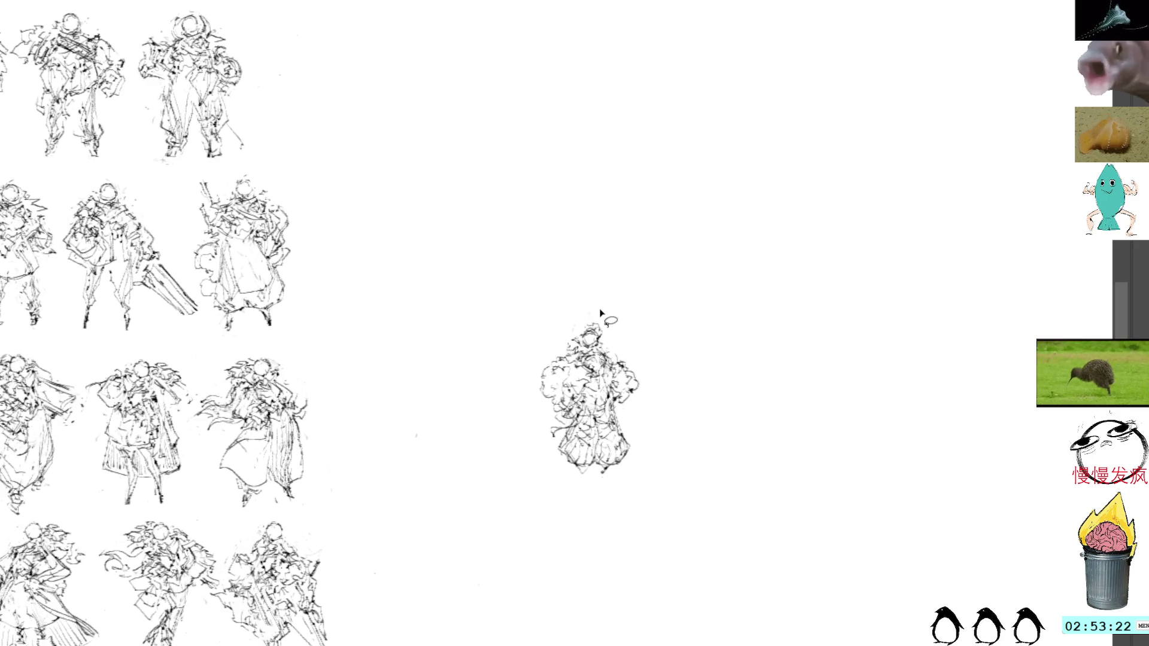
mouse_move(600, 326)
left_mouse_down()
mouse_move(600, 337)
mouse_move(590, 328)
left_mouse_up()
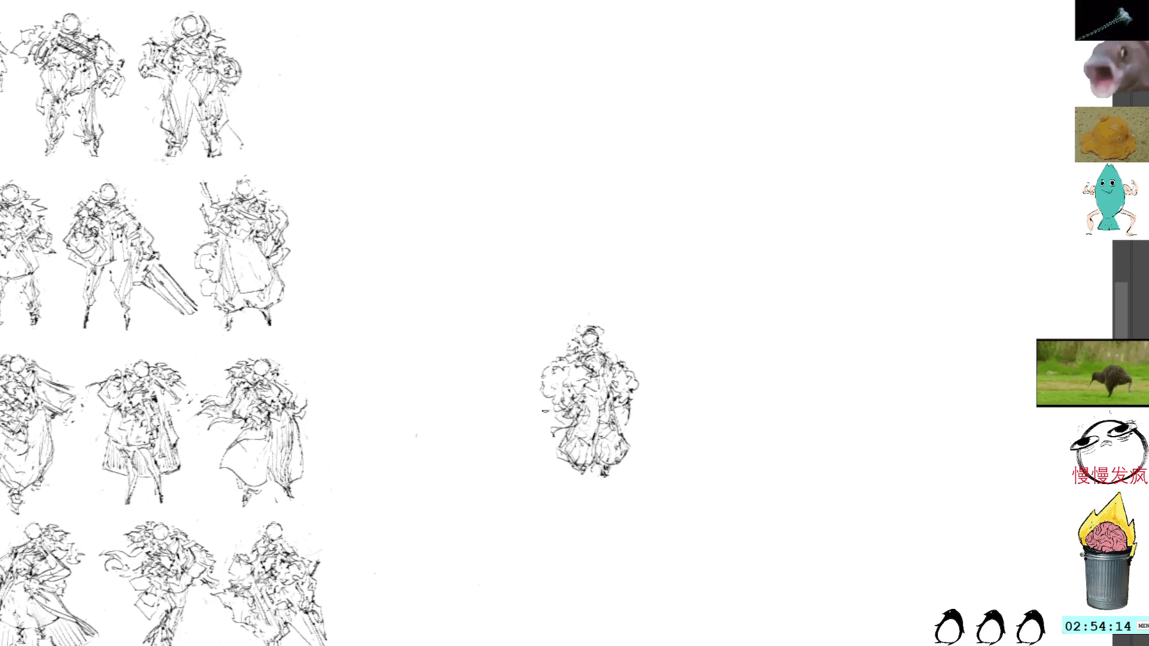
mouse_move(555, 428)
left_mouse_down()
mouse_move(524, 431)
mouse_move(559, 419)
left_mouse_up()
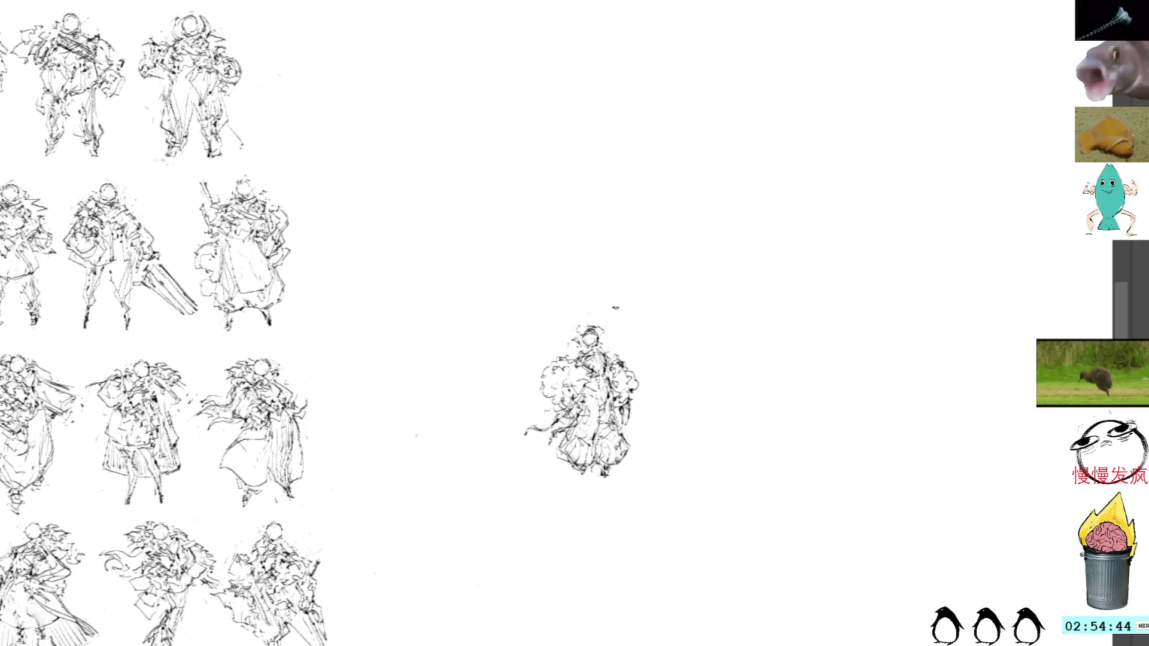
left_click(604, 336)
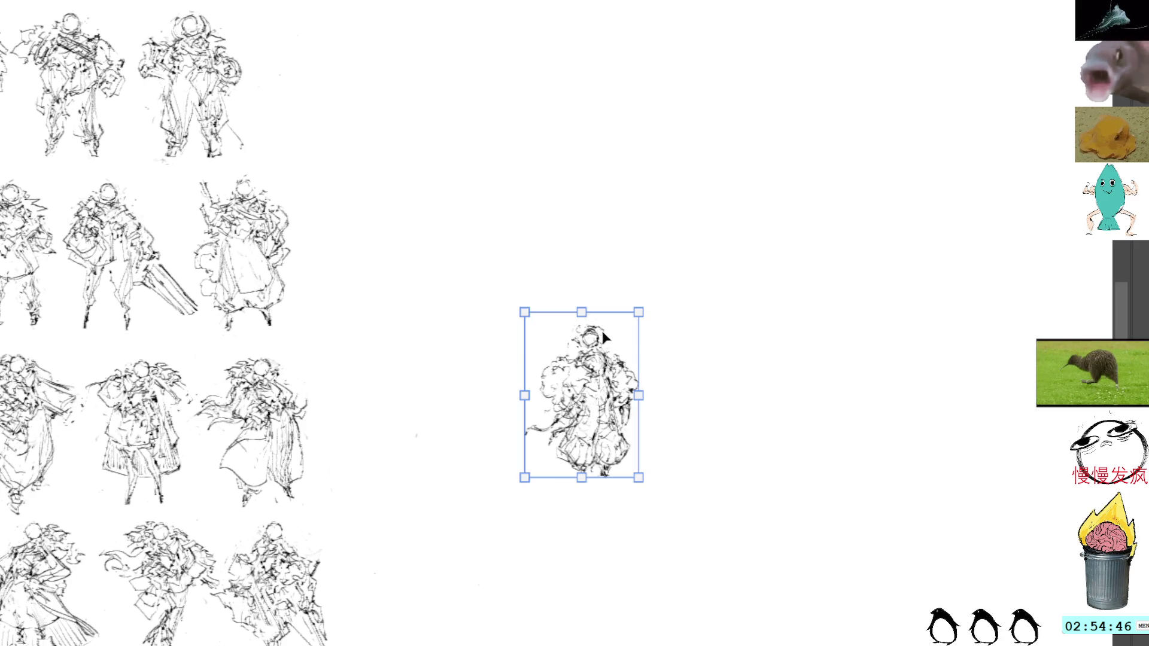
Step: Move the figure to the right end of the bottom row and add strokes along its left edge
mouse_move(590, 395)
left_mouse_down()
mouse_move(545, 438)
mouse_move(467, 574)
mouse_move(476, 601)
left_mouse_up()
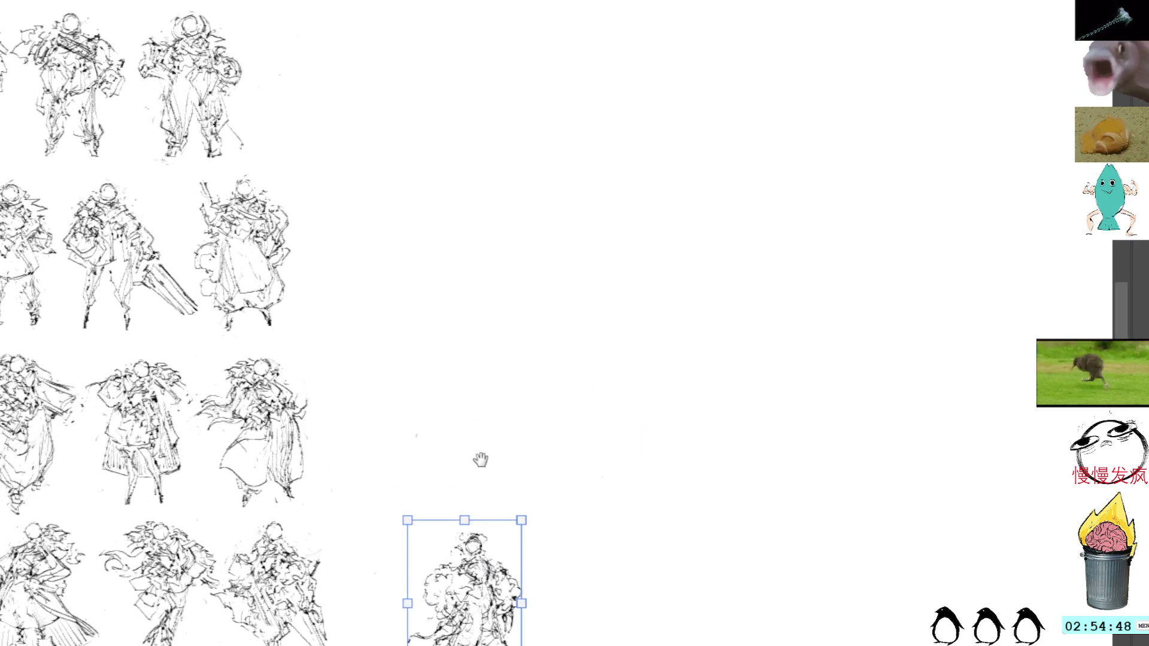
left_click_drag(473, 476, 587, 315)
left_click_drag(559, 490, 527, 484)
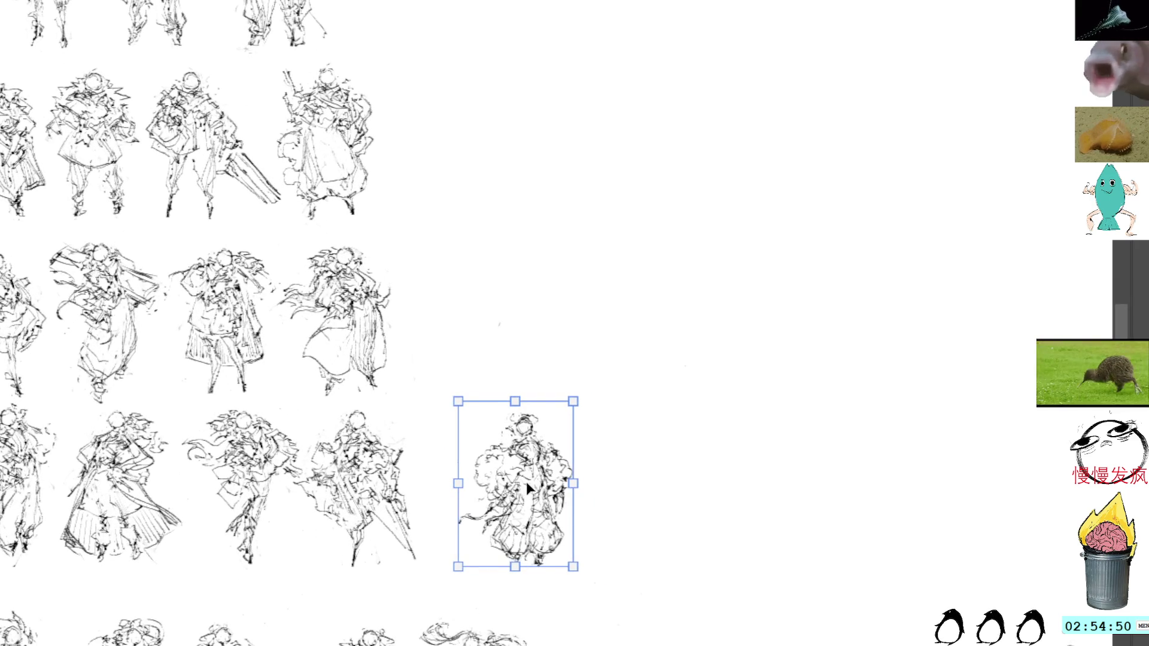
key("Return")
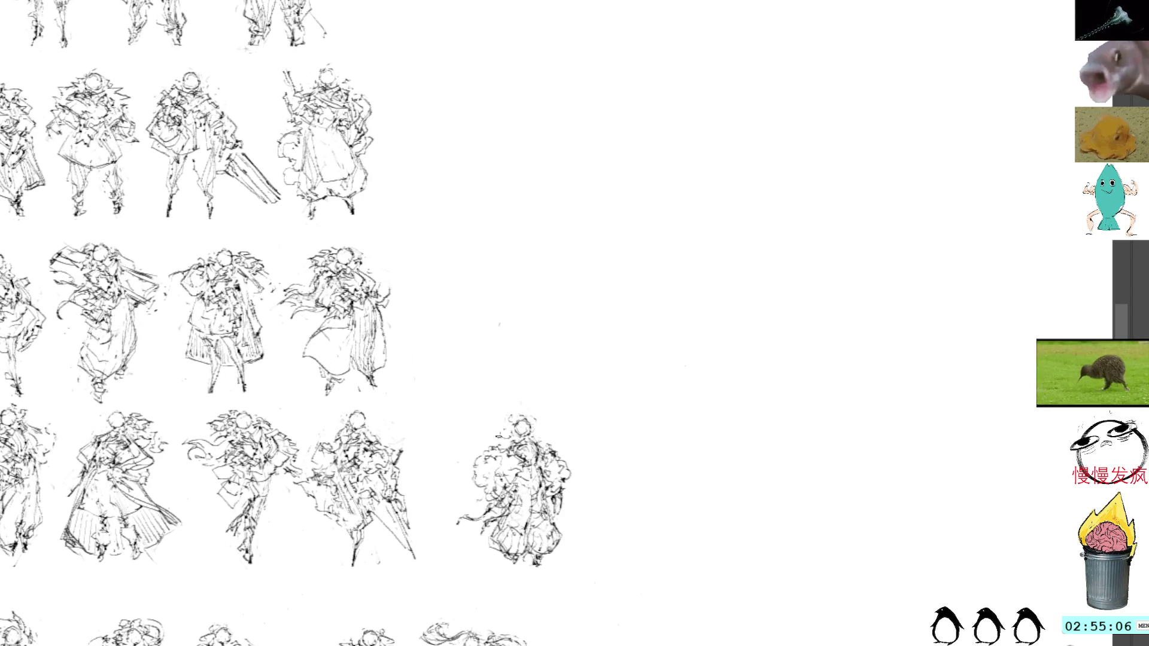
mouse_move(478, 453)
left_mouse_down()
mouse_move(459, 480)
mouse_move(534, 443)
left_mouse_up()
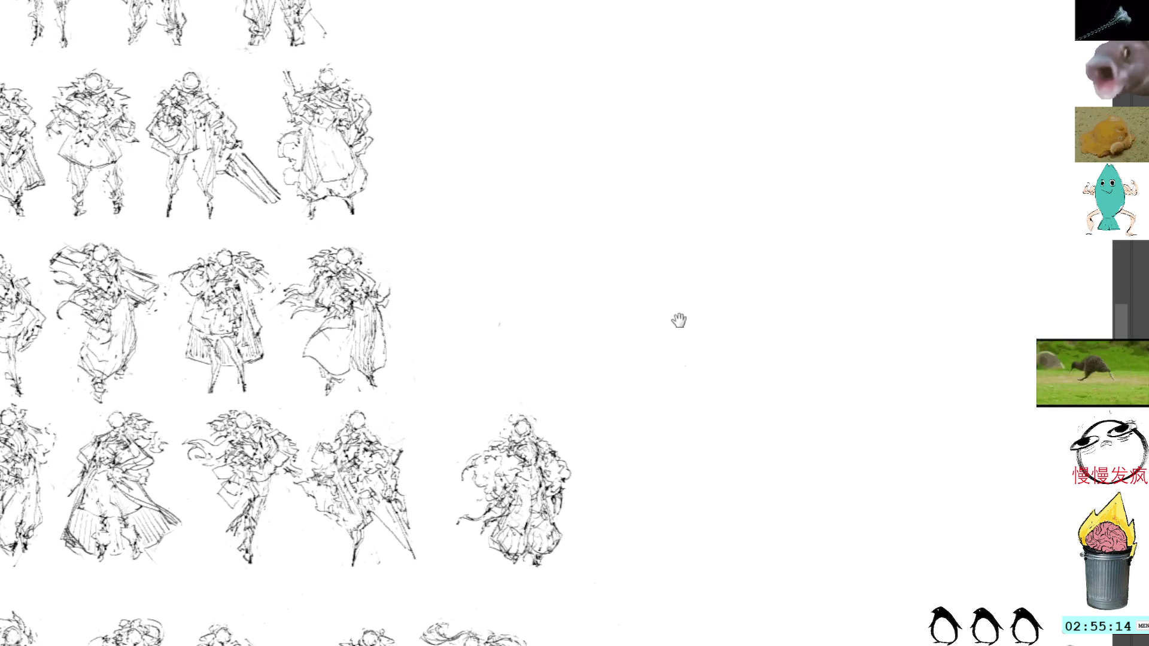
left_click_drag(664, 303, 650, 315)
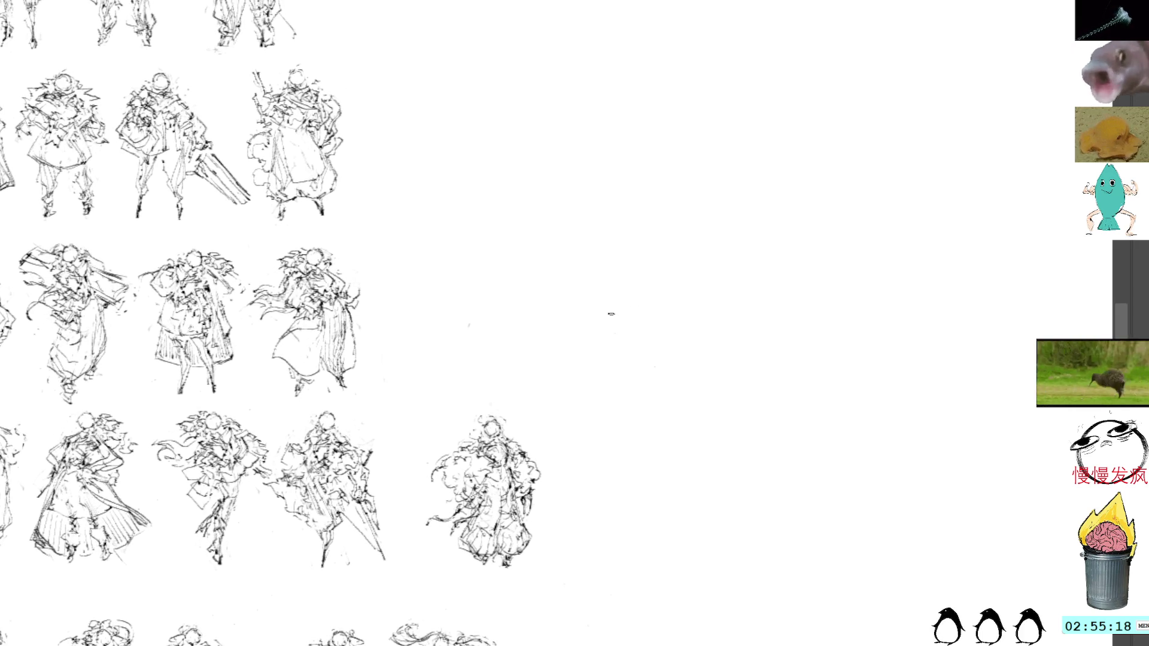
Step: Paste another figure and place it just right of the bottom row's last sketch
key("ctrl+v")
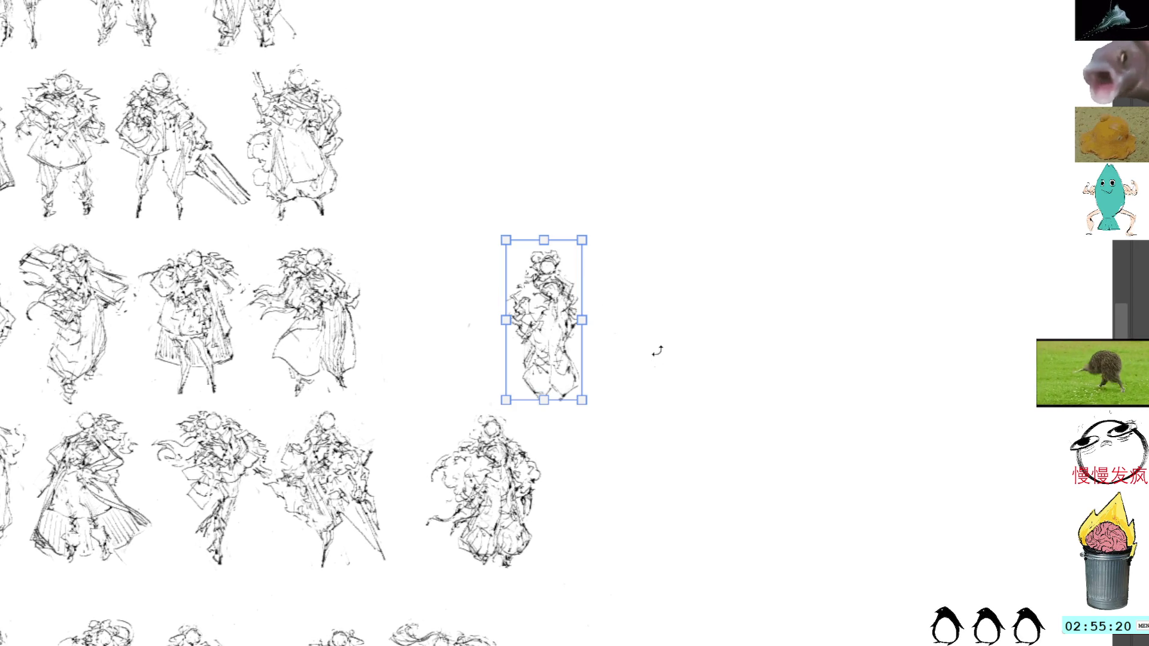
left_click_drag(556, 317, 632, 407)
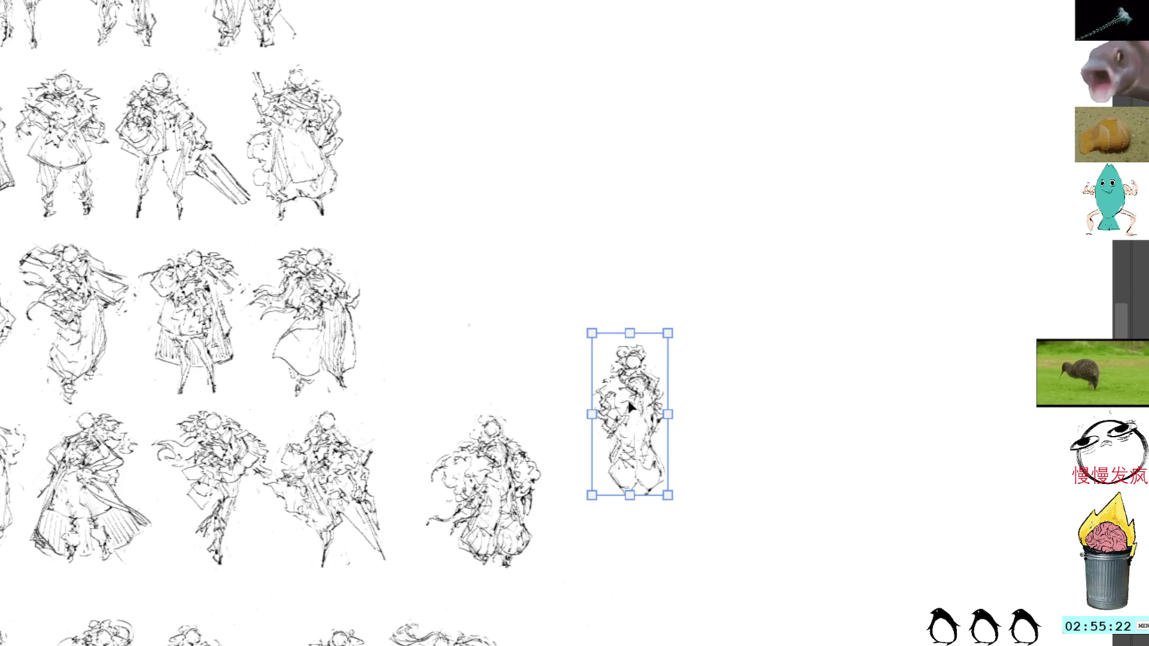
key("Return")
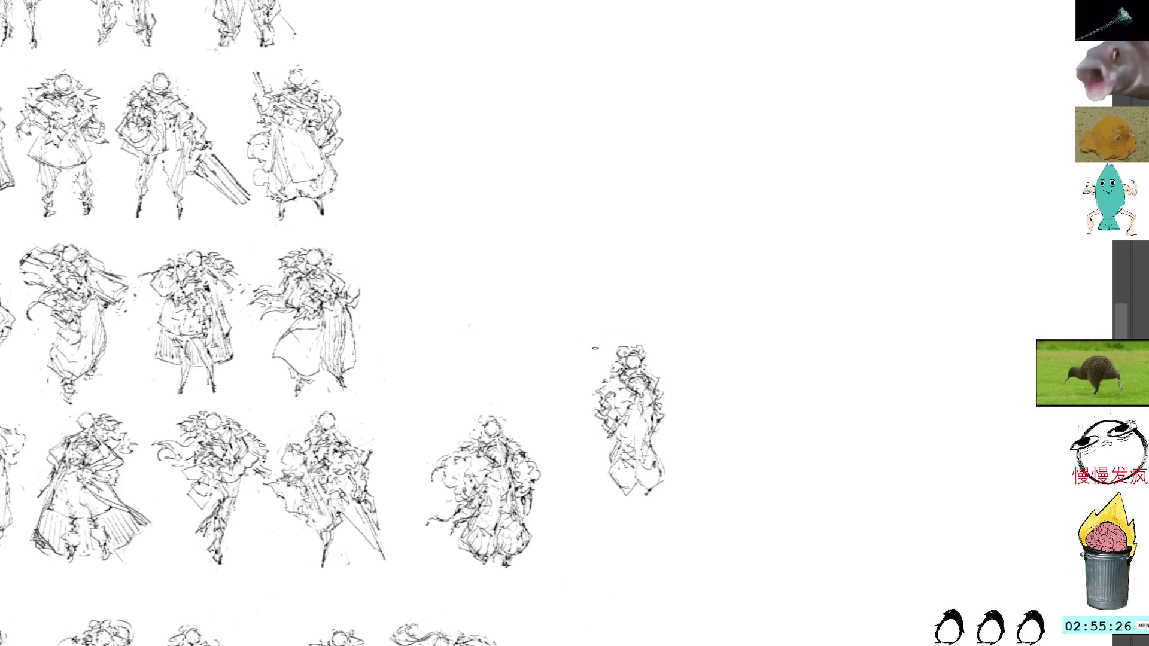
scroll(610, 308, "up", 1)
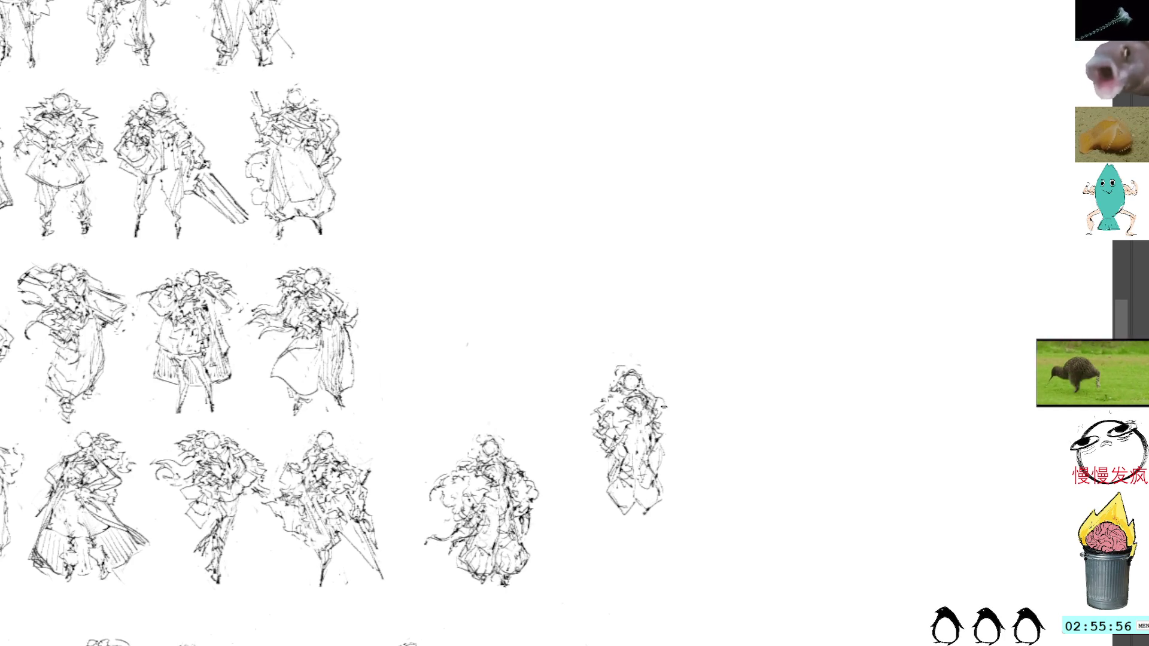
Step: Draw a curve on the new figure's right side, redraw its head and scale it slightly smaller
left_click_drag(664, 407, 669, 442)
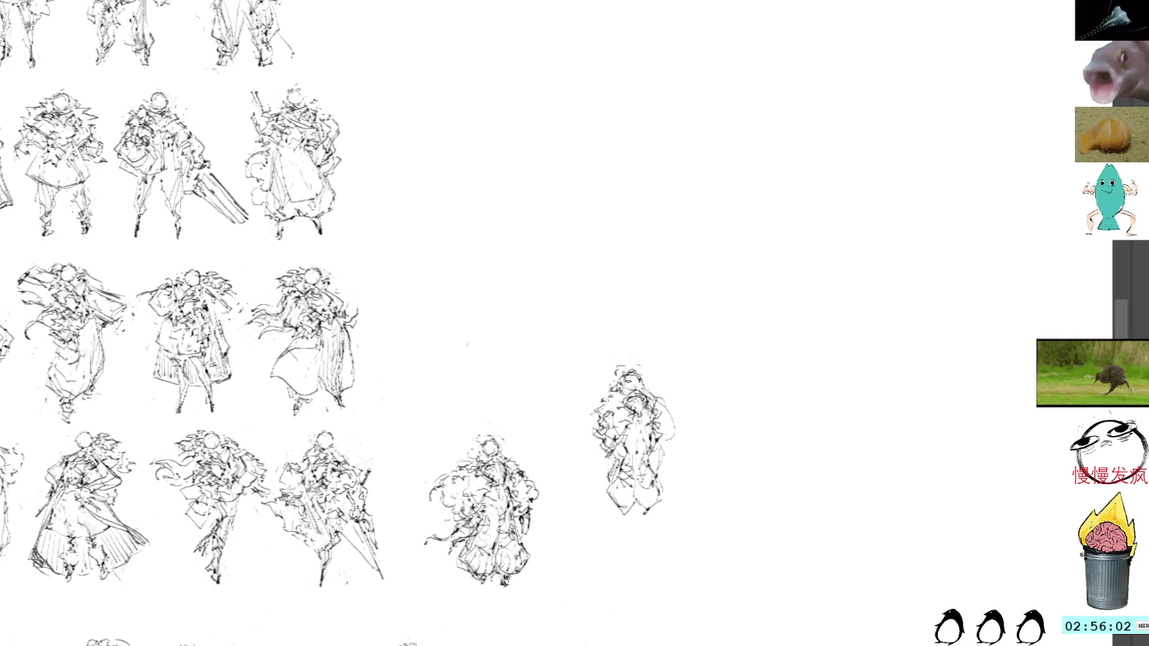
mouse_move(633, 390)
left_mouse_down()
mouse_move(636, 352)
mouse_move(624, 354)
left_mouse_up()
left_click_drag(616, 383, 625, 392)
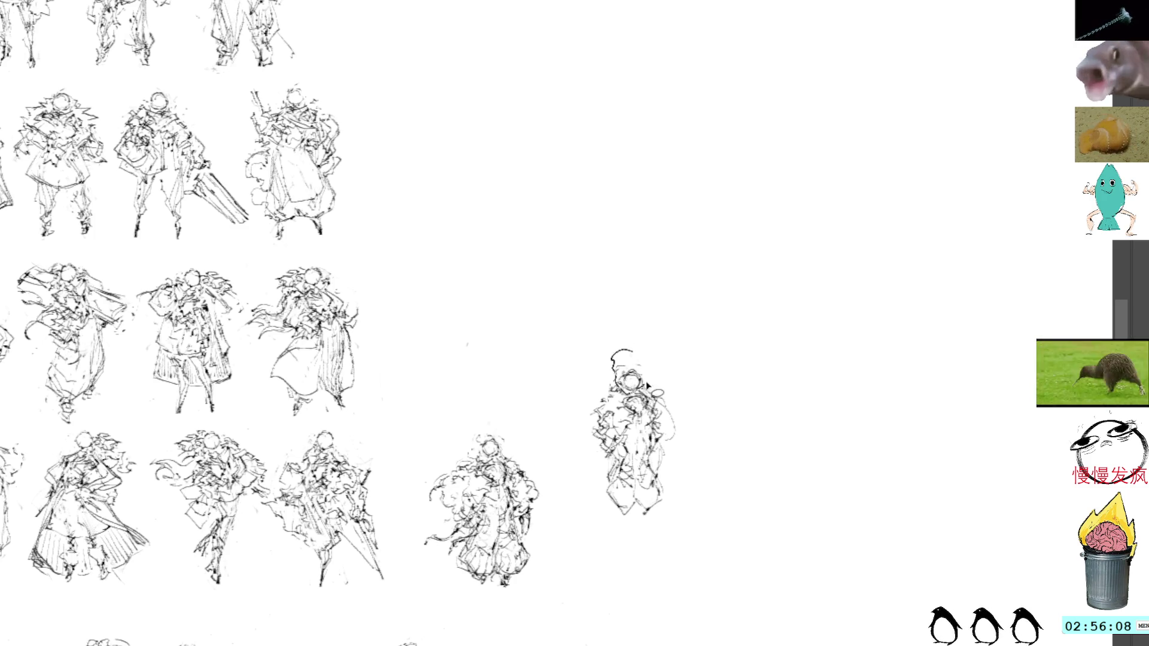
key("ctrl+t")
left_click_drag(607, 338, 611, 344)
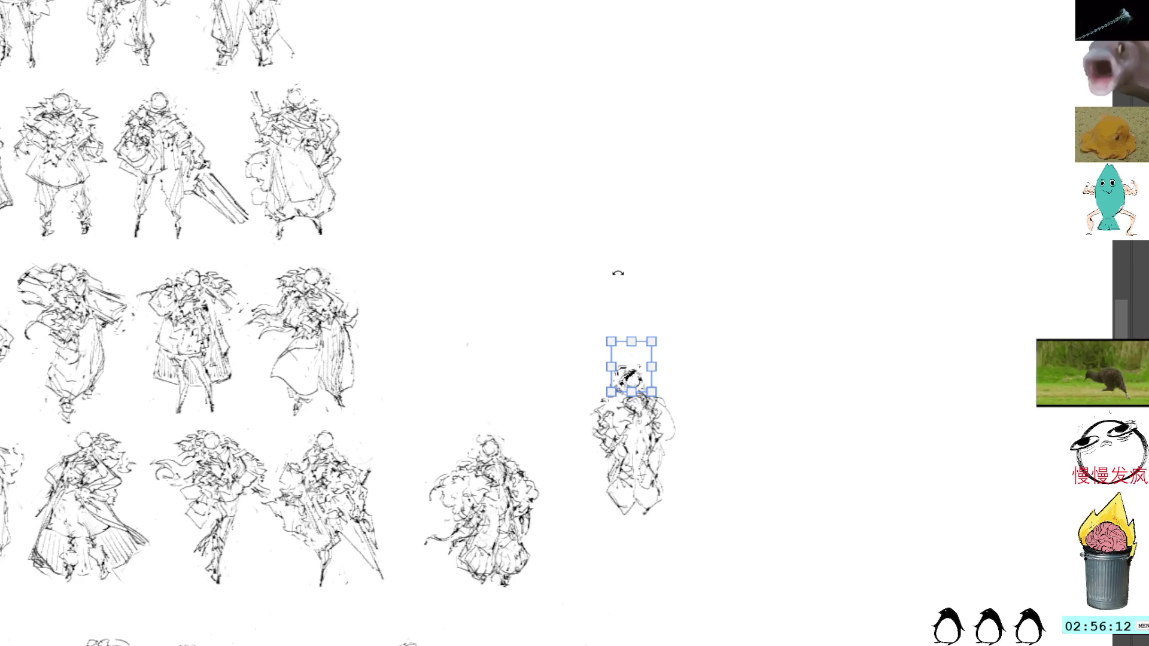
Step: Commit the resized head and add rough strokes along the figure's left side
key("Return")
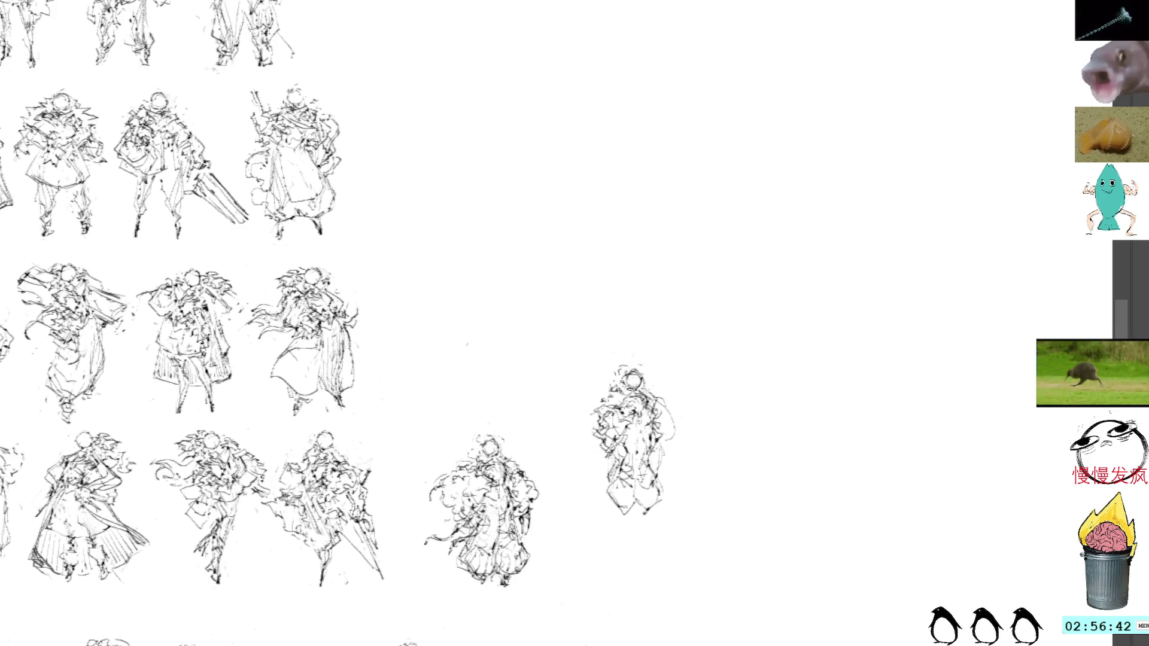
left_click_drag(594, 418, 578, 447)
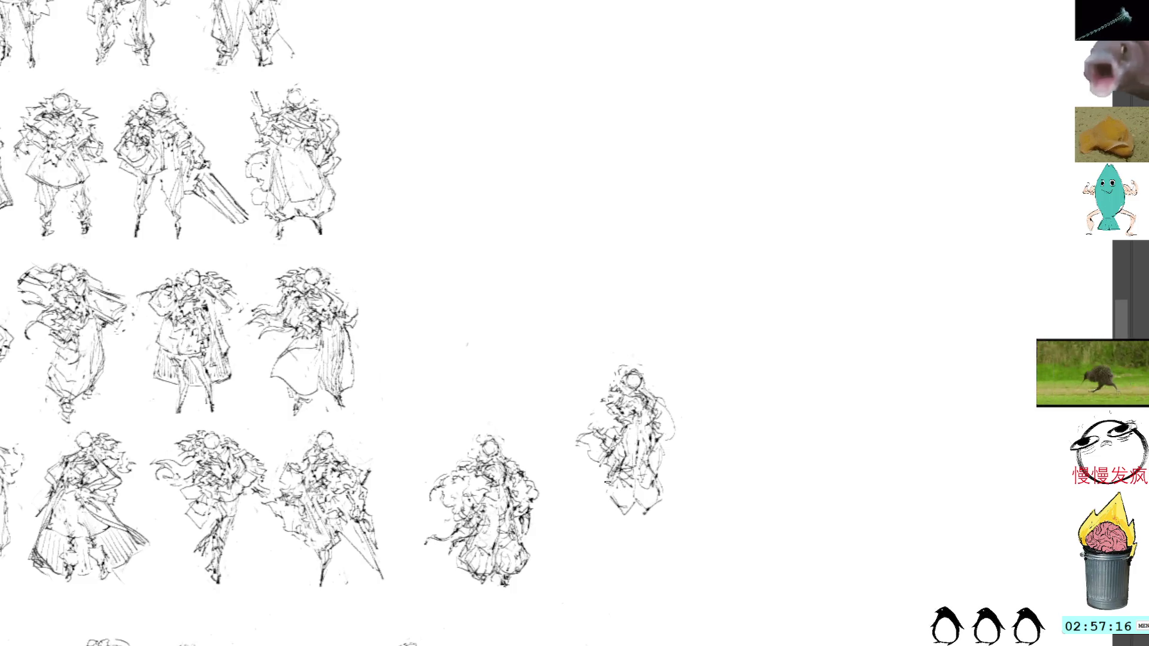
Step: Add strokes at the small figure's feet and raised arm, undoing a stray line beside its head
left_click_drag(619, 507, 632, 516)
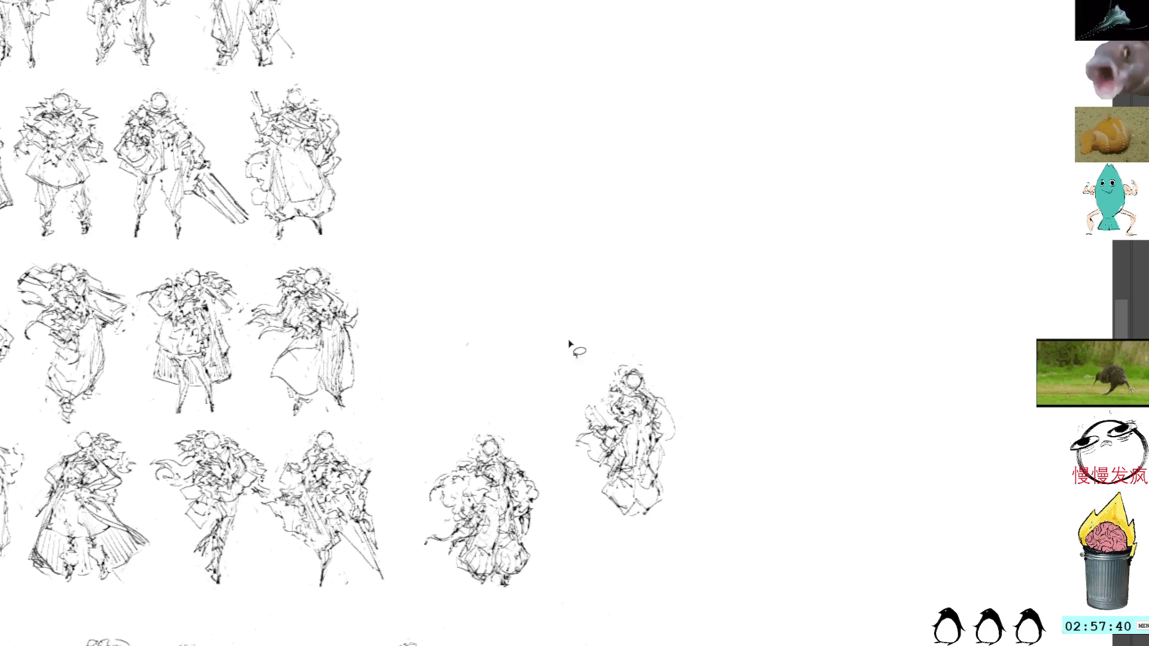
mouse_move(590, 396)
left_mouse_down()
mouse_move(586, 425)
mouse_move(577, 397)
mouse_move(622, 461)
mouse_move(572, 434)
mouse_move(583, 454)
mouse_move(593, 428)
mouse_move(602, 436)
mouse_move(590, 436)
left_mouse_up()
key("ctrl+z")
key("ctrl+z")
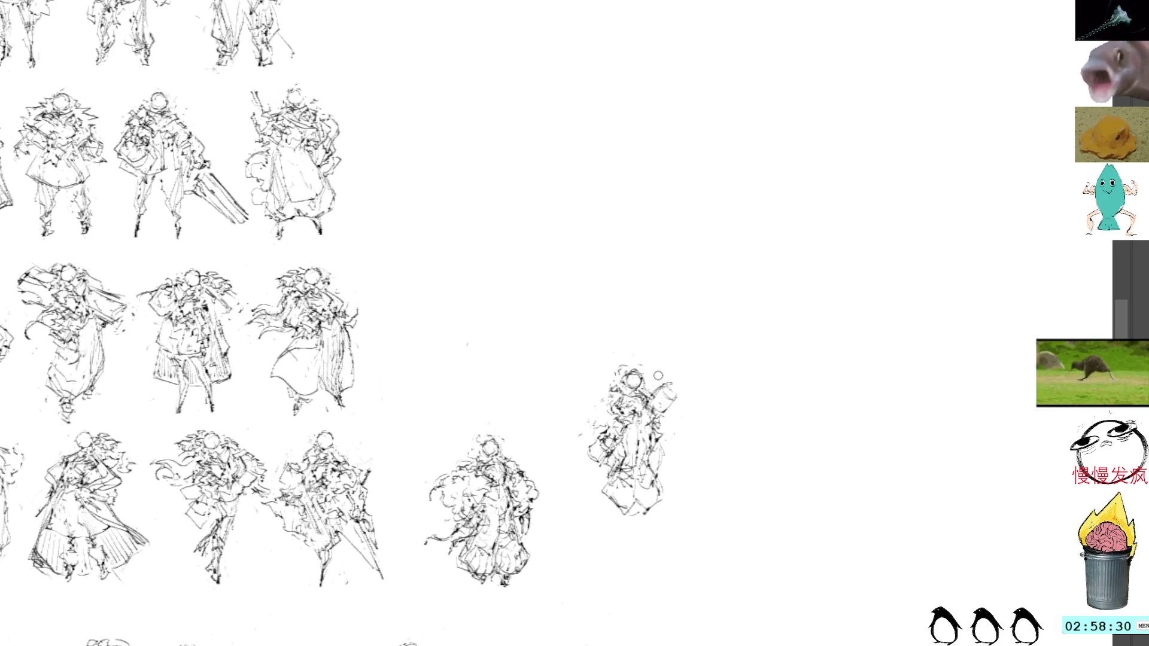
left_click_drag(668, 390, 672, 406)
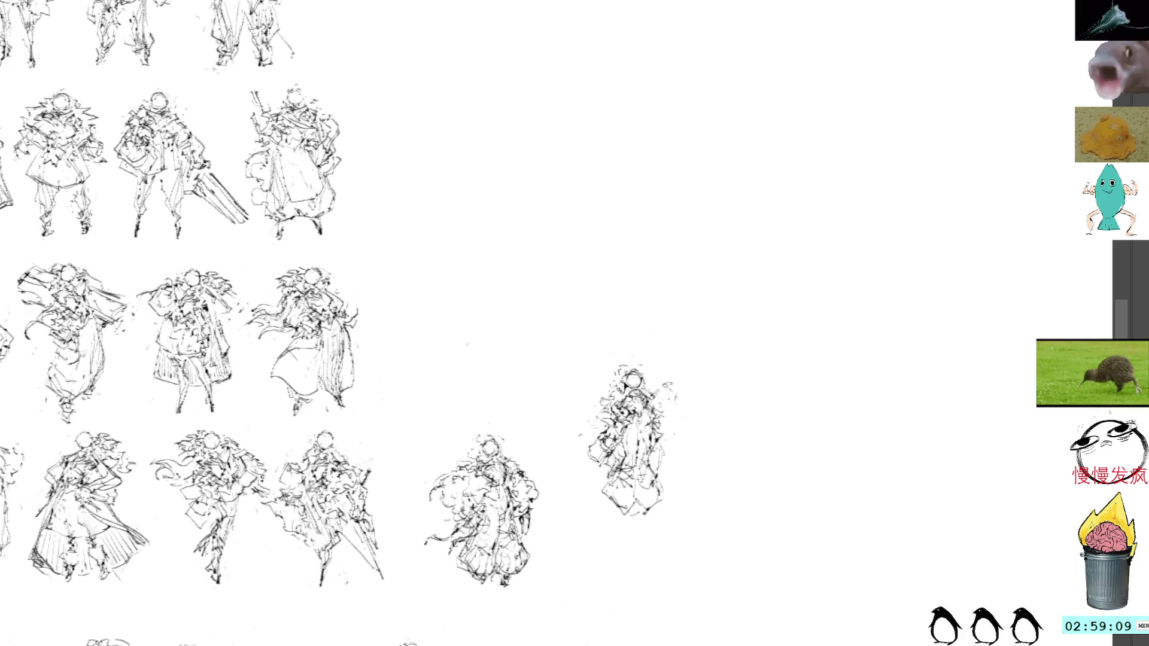
Step: Redo the small figure's head stroke and add lines along its left and right sides
mouse_move(631, 380)
left_mouse_down()
mouse_move(612, 372)
mouse_move(622, 375)
left_mouse_up()
key("ctrl+z")
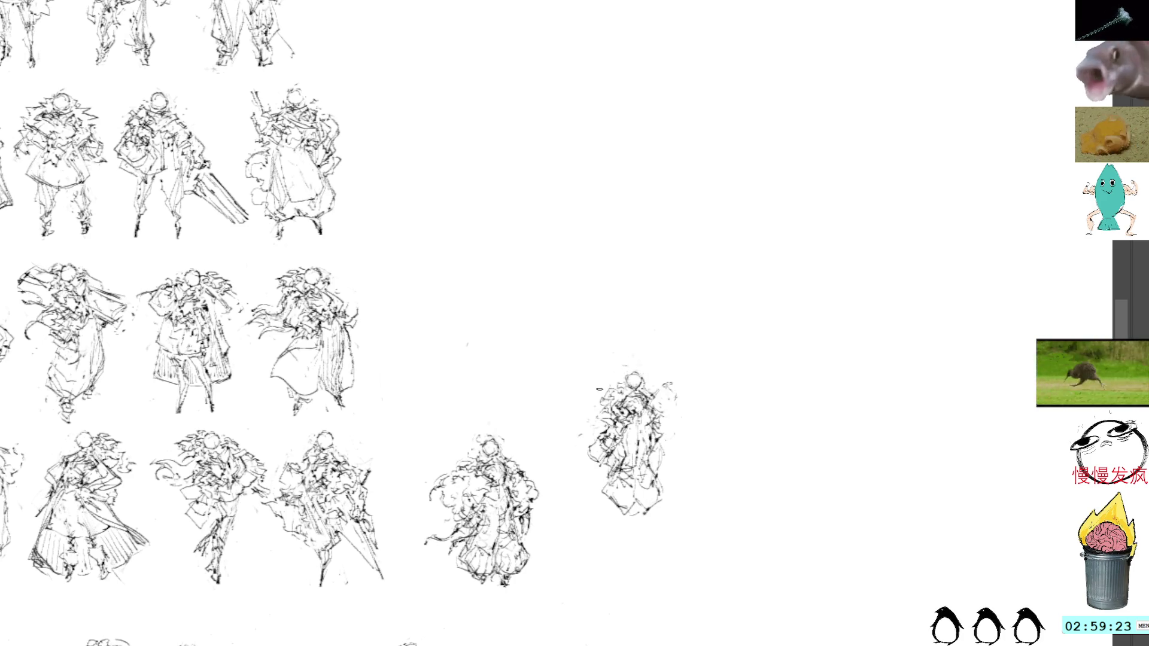
left_click_drag(576, 409, 592, 434)
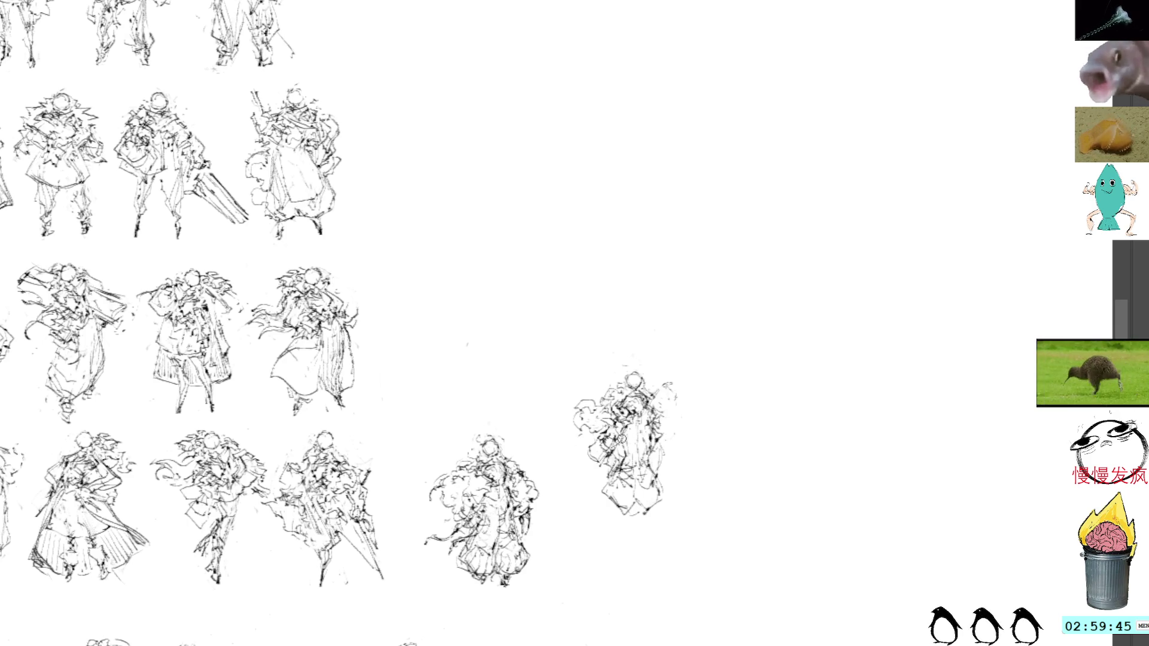
mouse_move(640, 437)
left_mouse_down()
mouse_move(643, 507)
mouse_move(598, 496)
mouse_move(641, 509)
left_mouse_up()
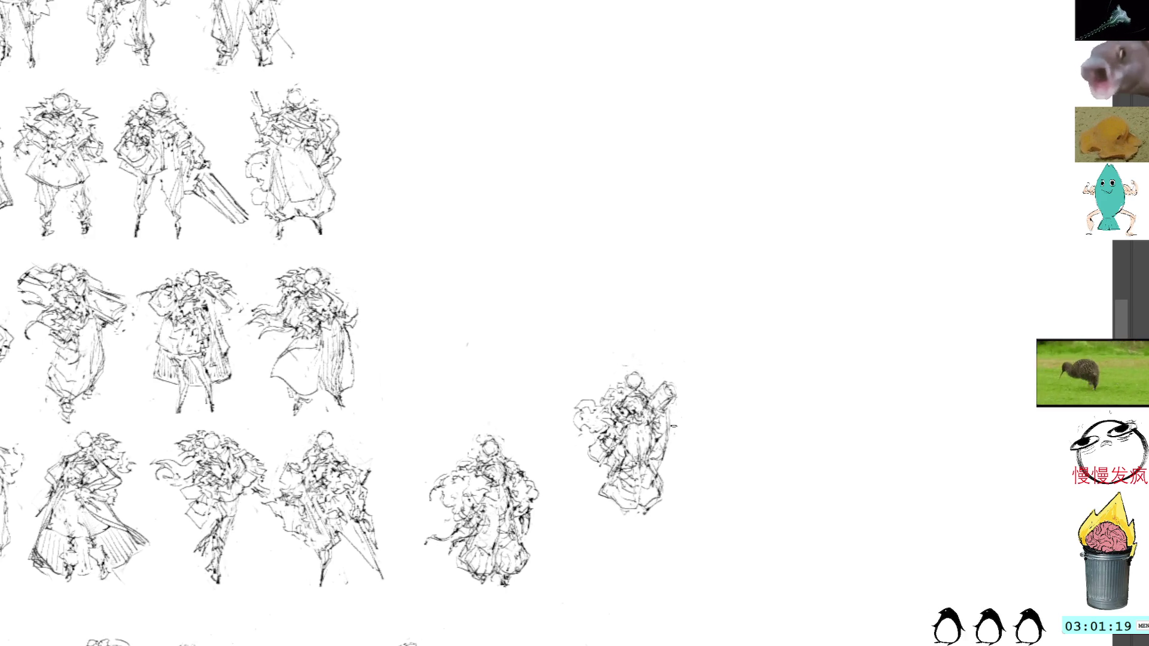
key("ctrl+t")
Step: Shift the small figure down and left so it lines up with its neighbour in the bottom row
mouse_move(656, 411)
left_mouse_down()
mouse_move(508, 321)
mouse_move(615, 485)
mouse_move(640, 481)
left_mouse_up()
mouse_move(661, 429)
left_mouse_down()
mouse_move(634, 443)
mouse_move(632, 473)
mouse_move(633, 461)
left_mouse_up()
key("Return")
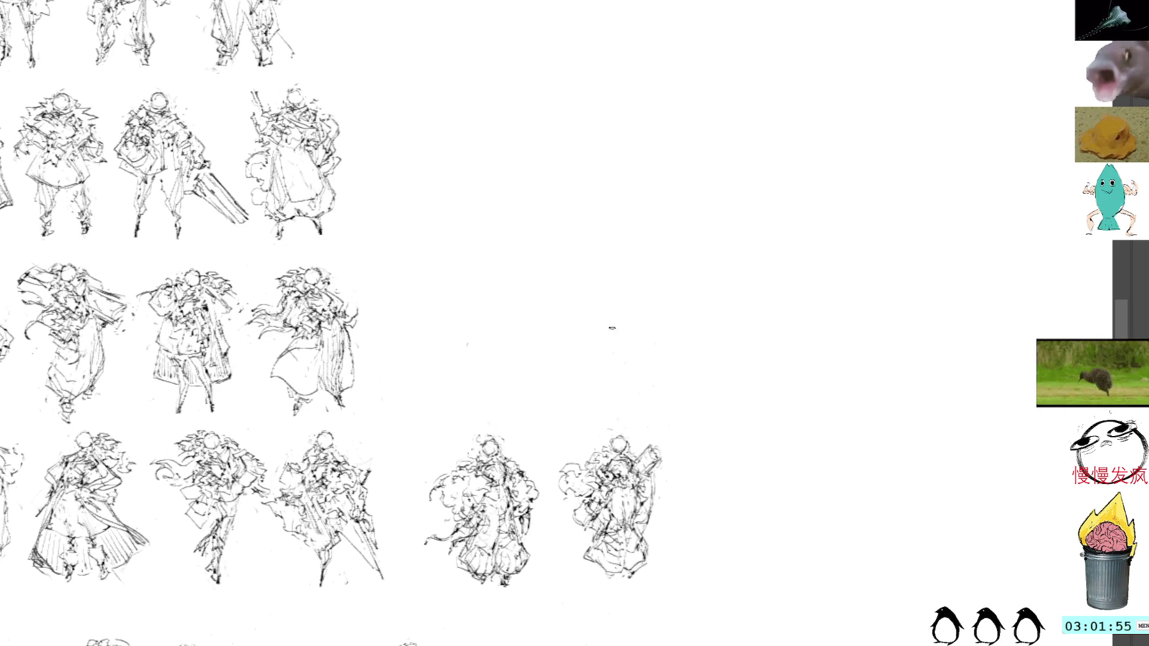
Step: Paste a copy of a figure sketch and place it at the right end of the third row
left_click_drag(608, 285, 613, 329)
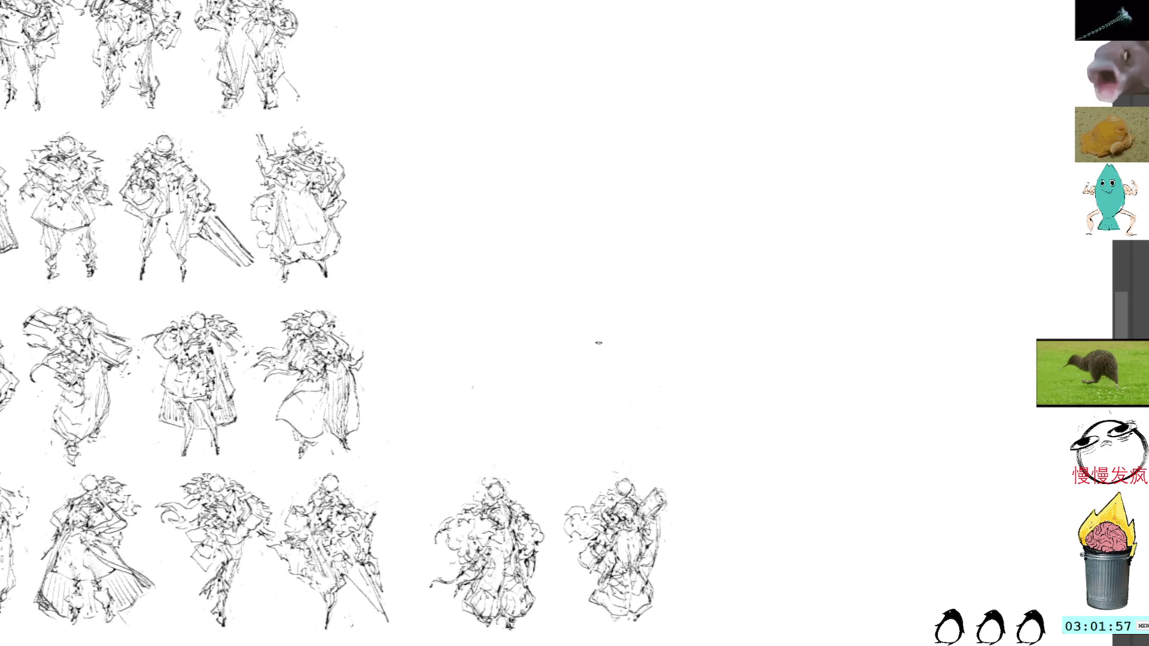
key("ctrl+v")
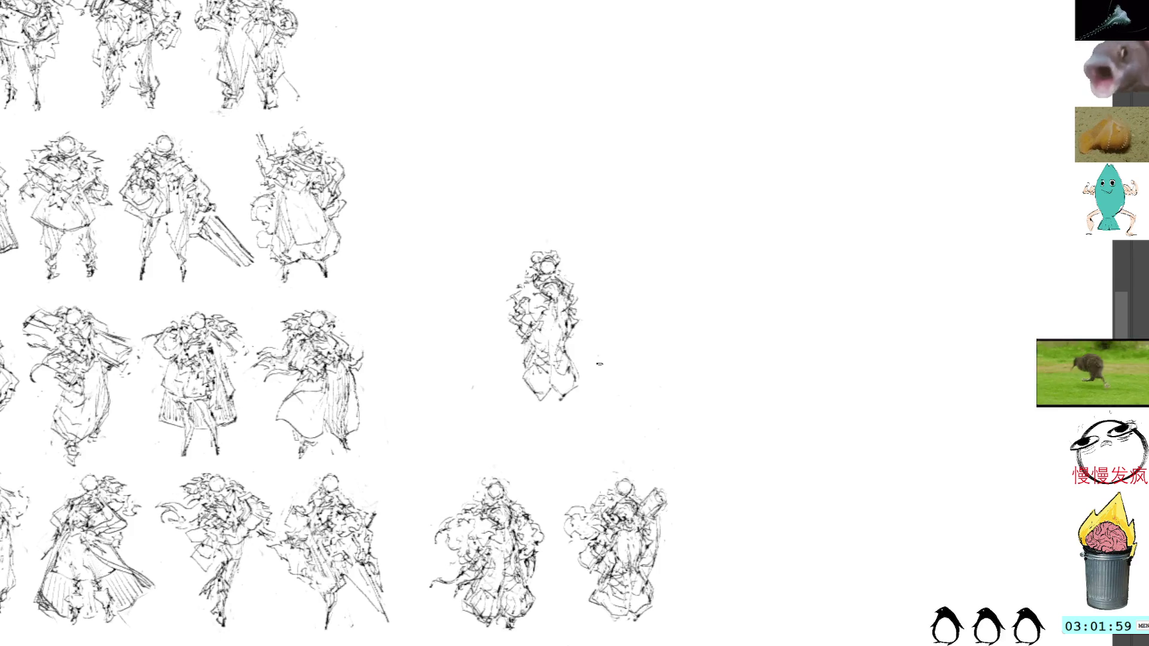
mouse_move(560, 339)
left_mouse_down()
mouse_move(508, 376)
mouse_move(706, 440)
mouse_move(508, 384)
left_mouse_up()
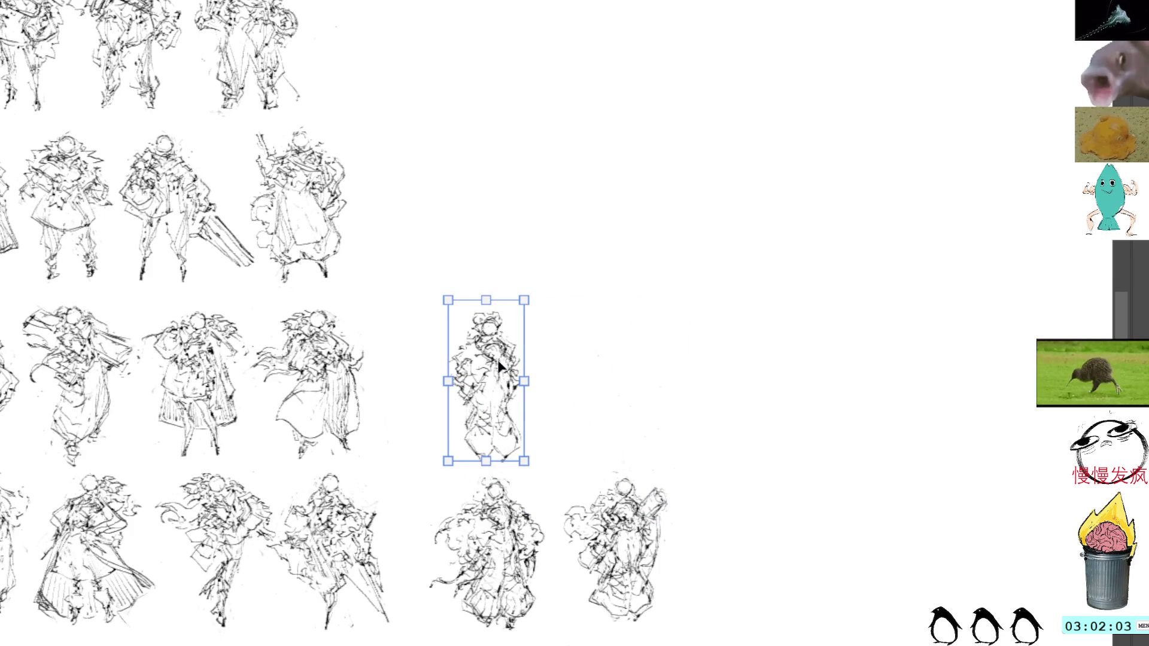
key("ctrl+d")
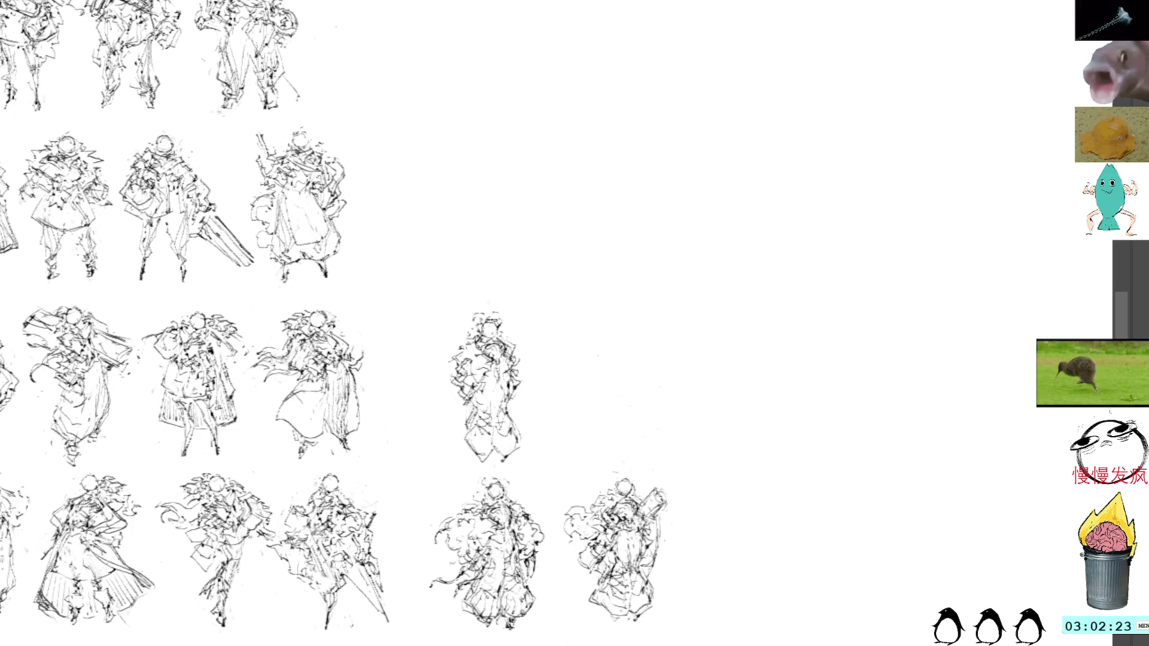
Step: Pencil extra rough strokes onto the lone third-row figure's left arm and shoulder
left_click_drag(458, 387, 445, 398)
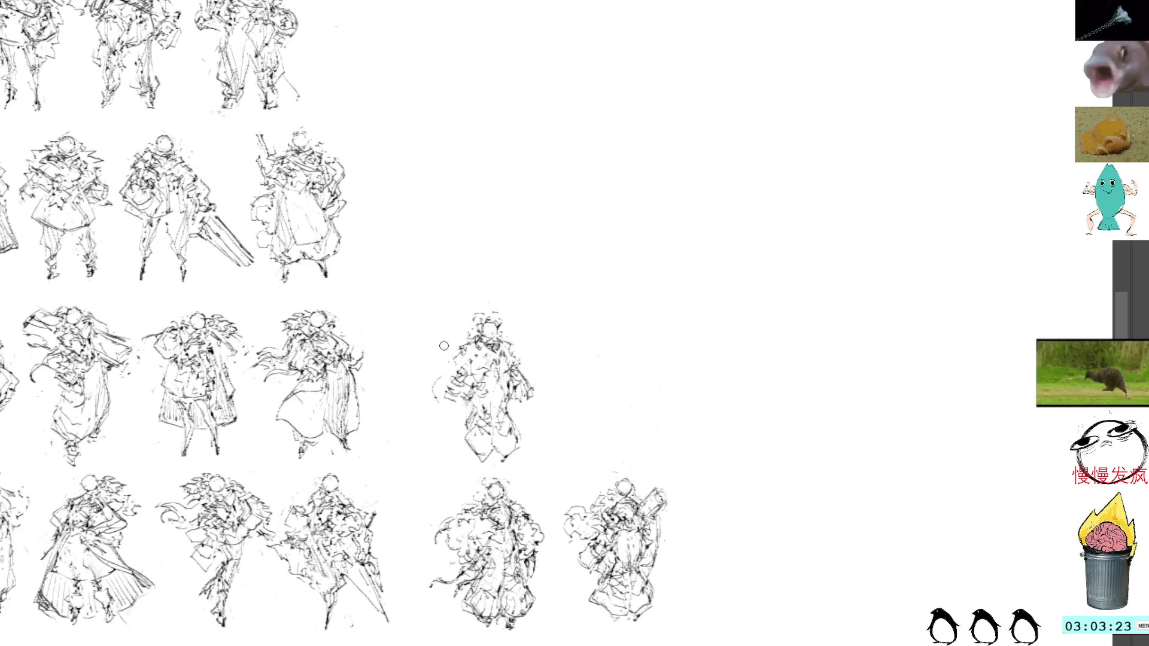
left_click_drag(428, 378, 462, 407)
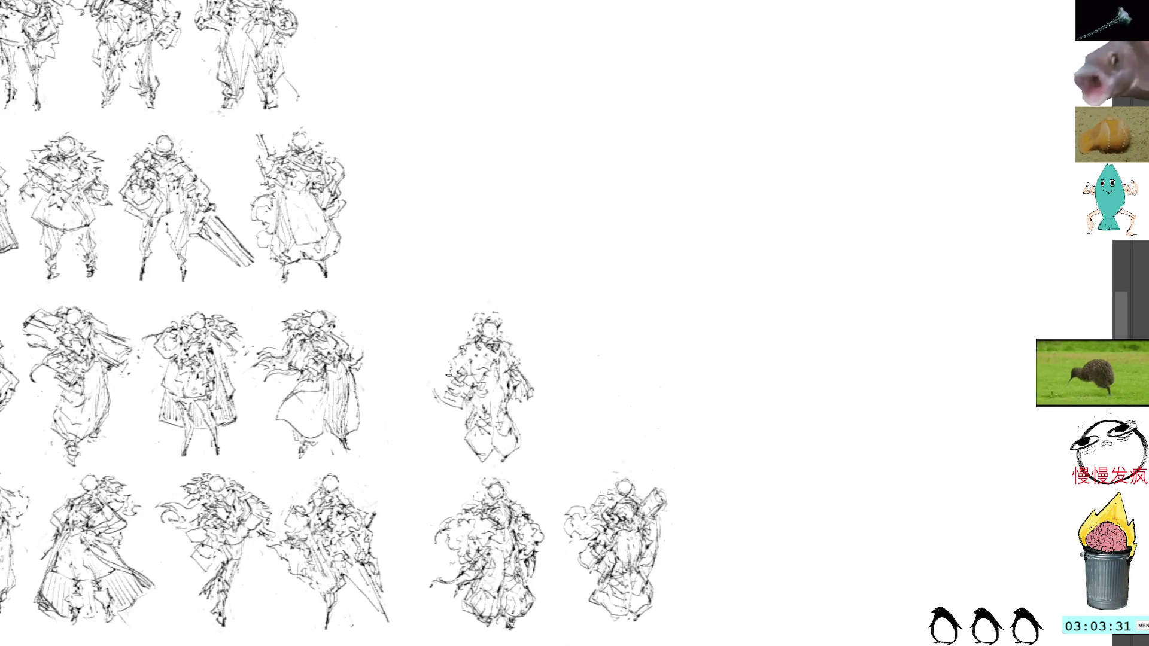
mouse_move(448, 386)
left_mouse_down()
mouse_move(427, 395)
mouse_move(461, 414)
left_mouse_up()
left_click_drag(482, 376, 472, 395)
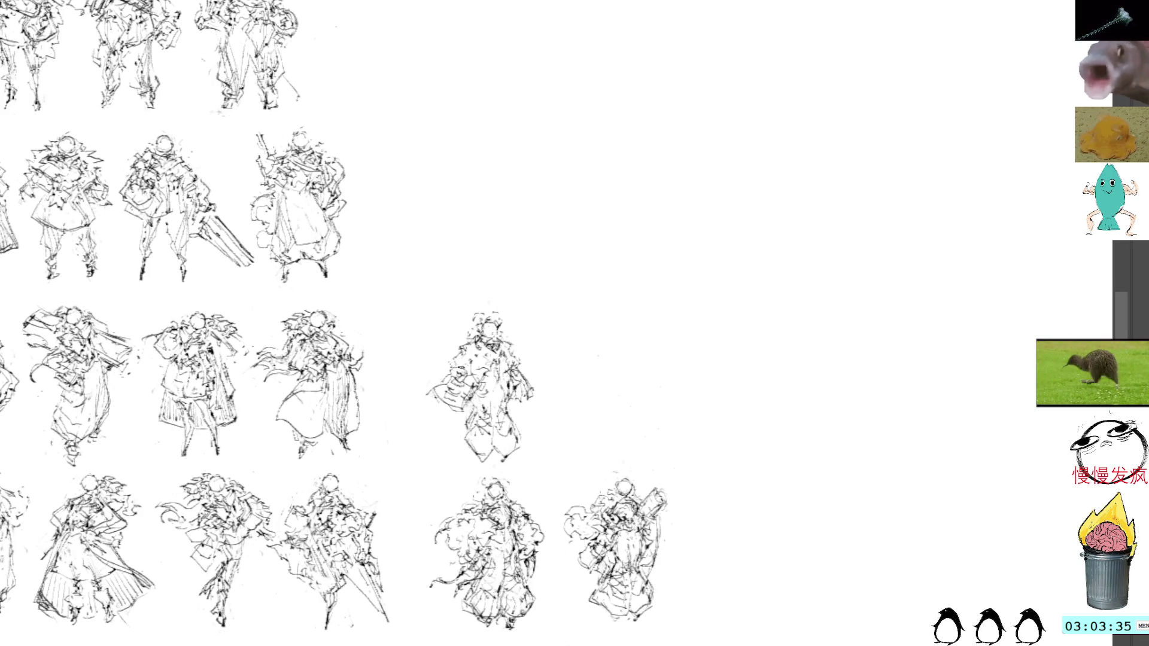
left_click_drag(475, 371, 448, 357)
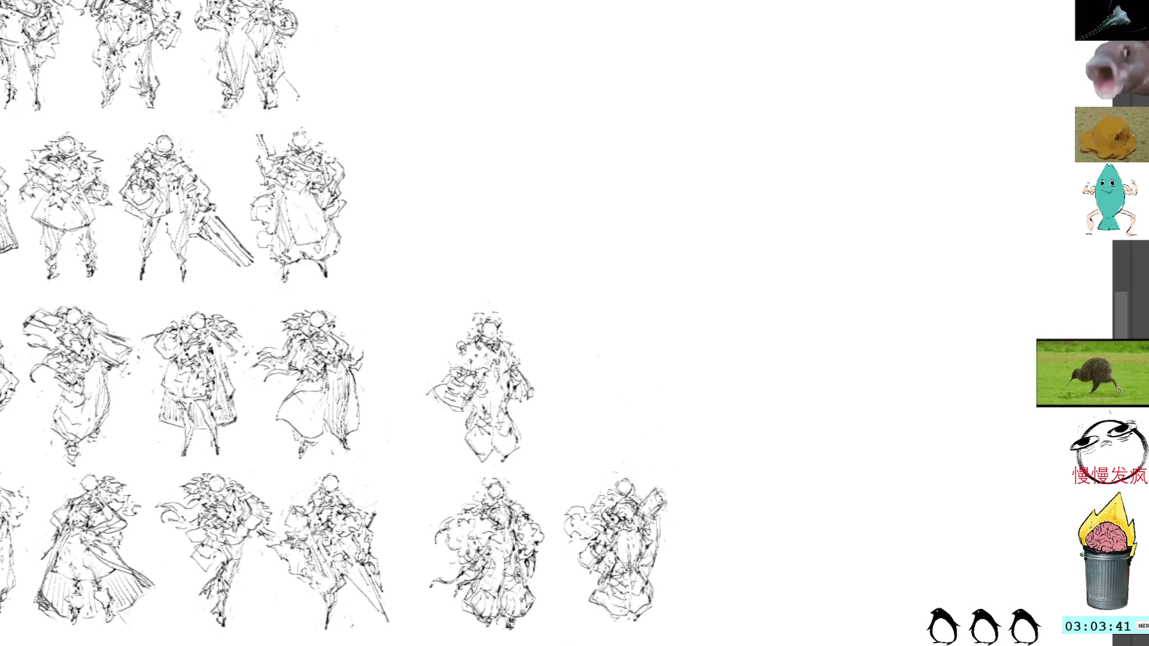
left_click_drag(456, 373, 434, 384)
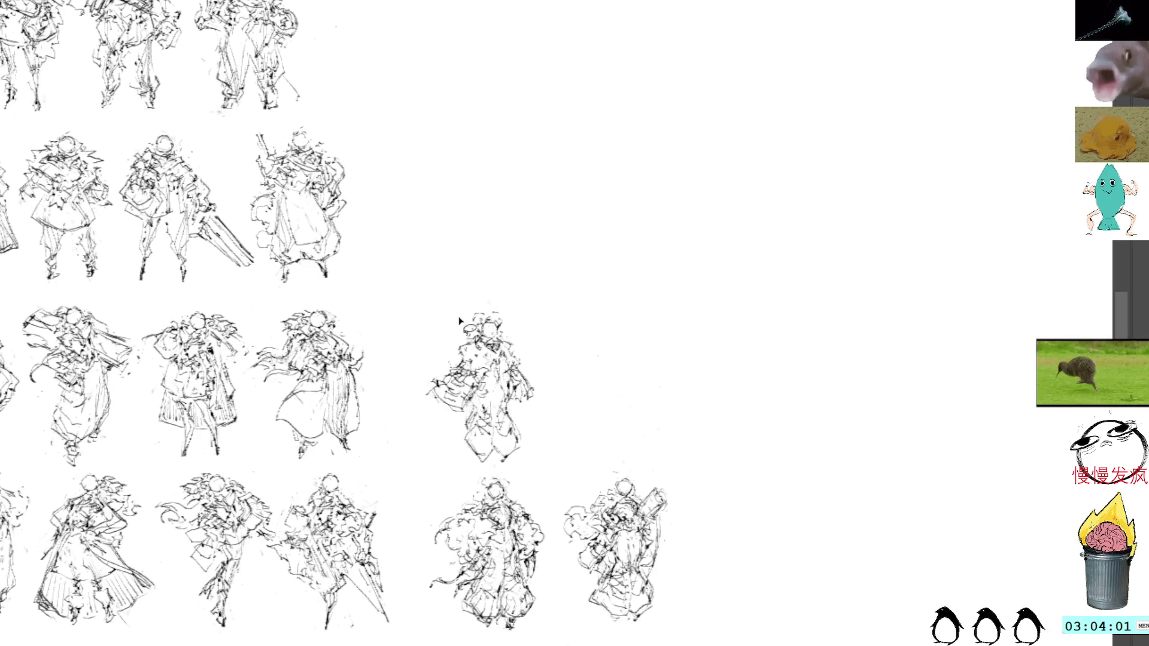
Step: Loop a freehand lasso selection around the lone third-row figure
key("l")
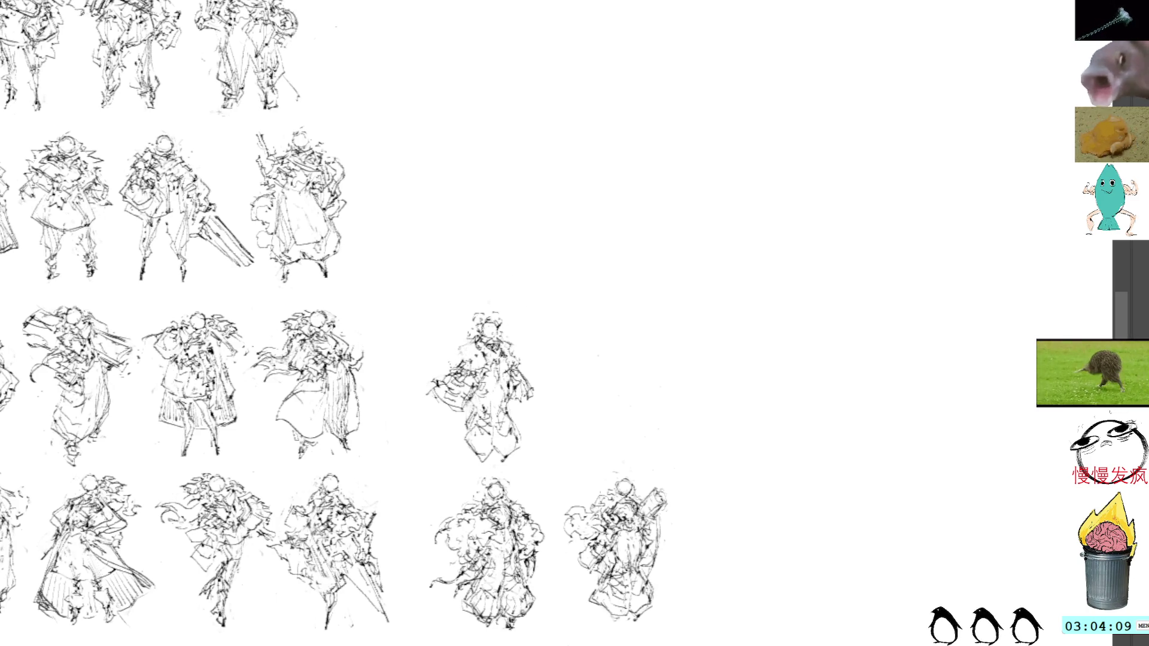
mouse_move(501, 373)
left_mouse_down()
mouse_move(516, 433)
mouse_move(492, 468)
left_mouse_up()
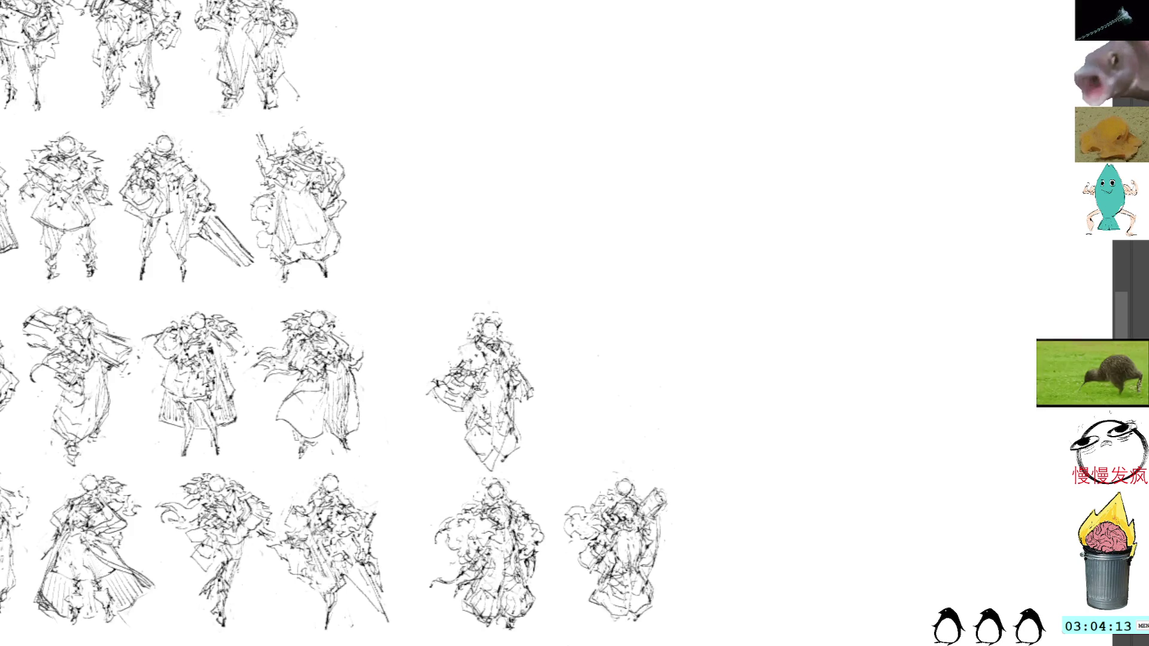
mouse_move(491, 293)
left_mouse_down()
mouse_move(464, 459)
mouse_move(524, 451)
mouse_move(521, 302)
left_mouse_up()
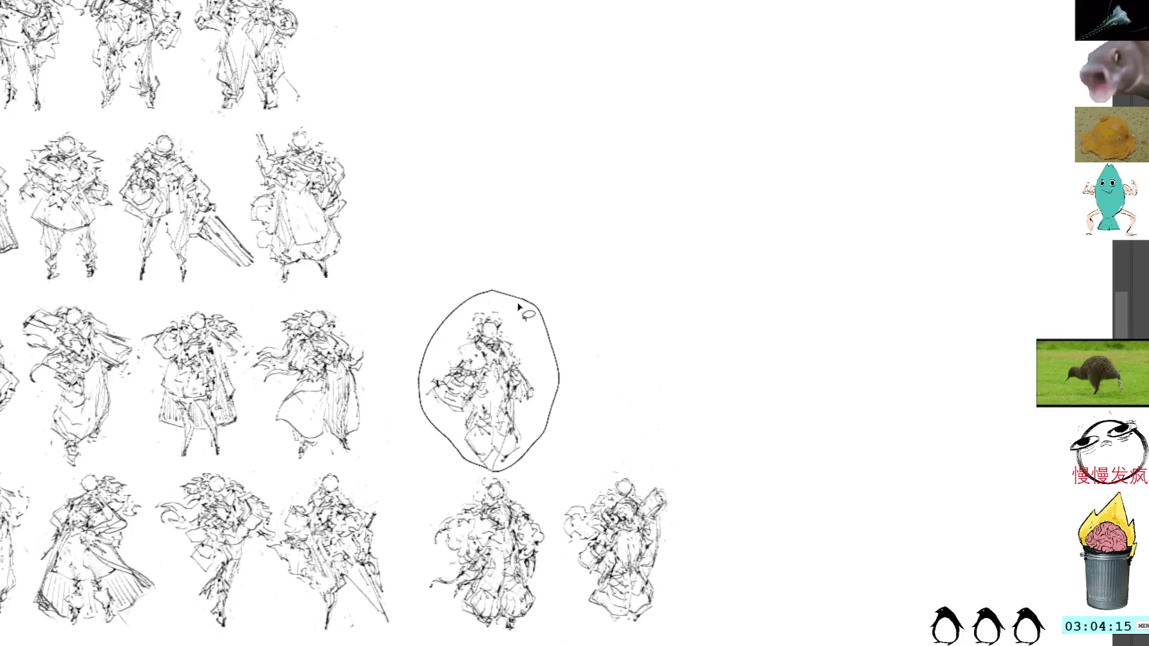
Step: Commit a free transform of the selected figure, then toggle between pencil and lasso tools
key("ctrl+t")
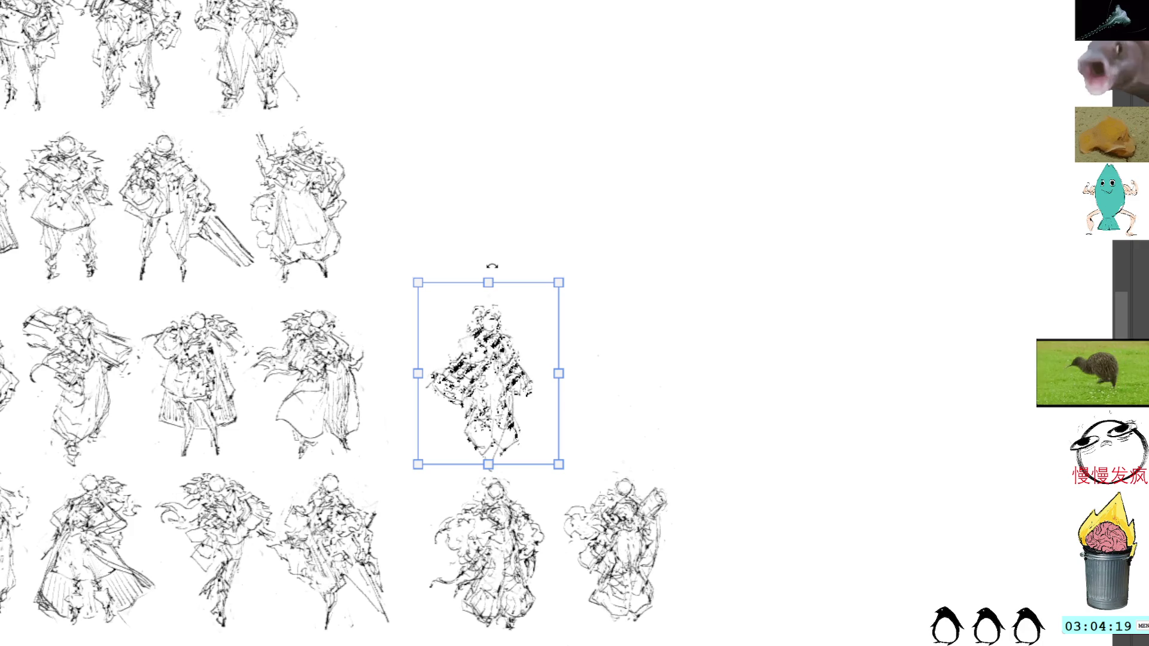
key("Return")
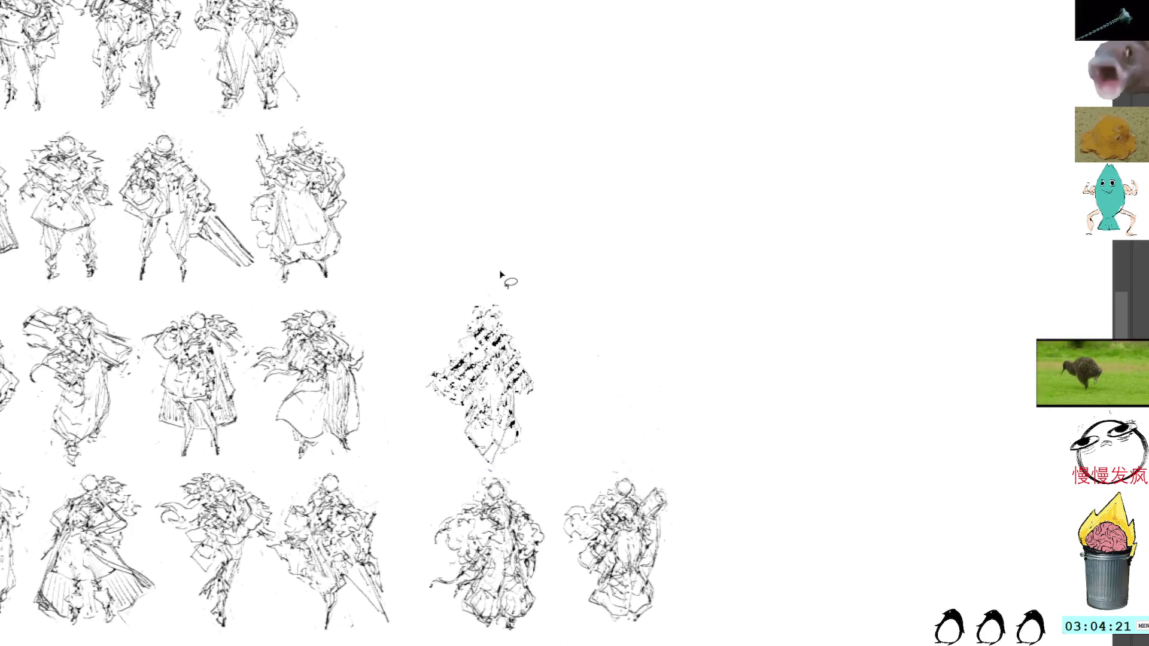
key("b")
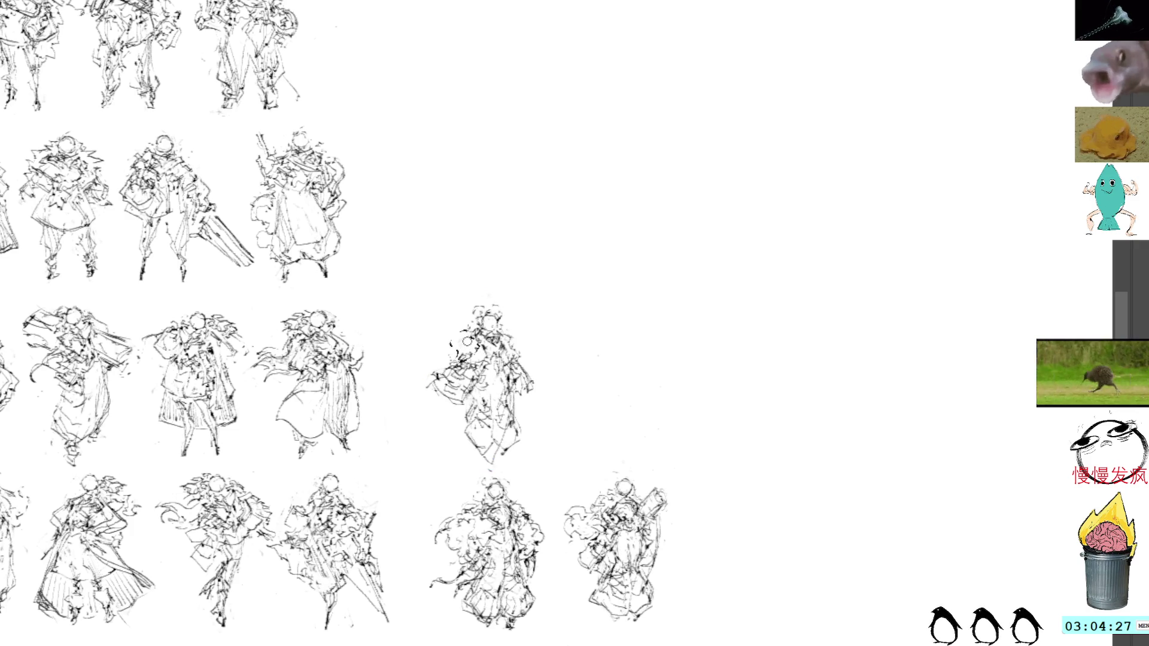
key("l")
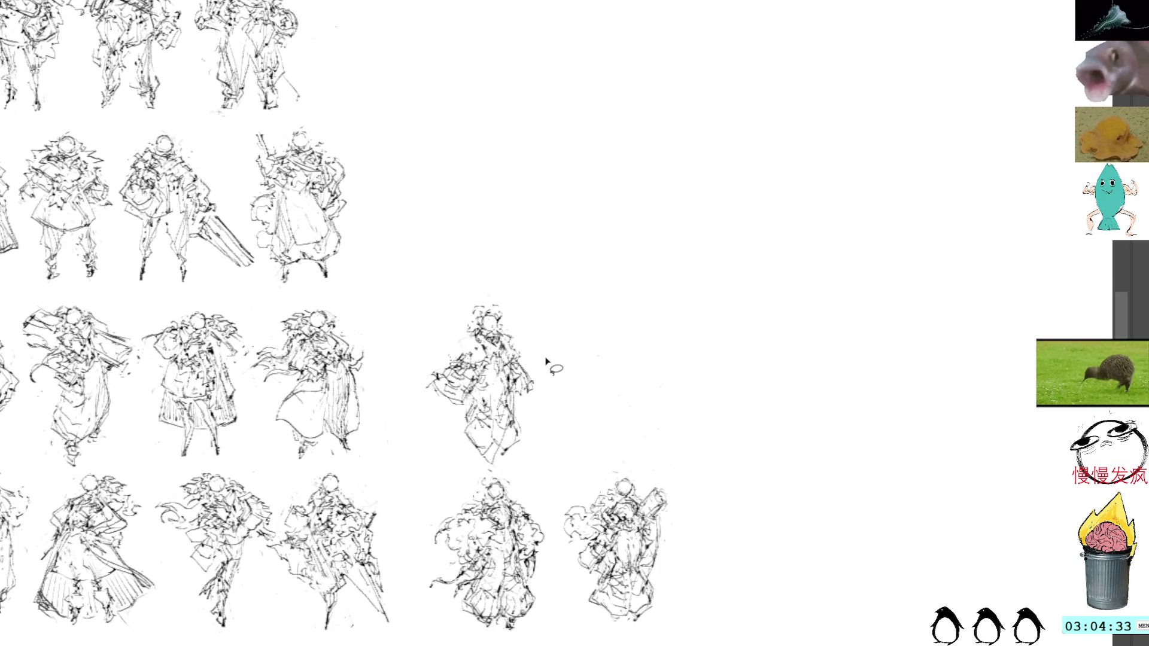
key("b")
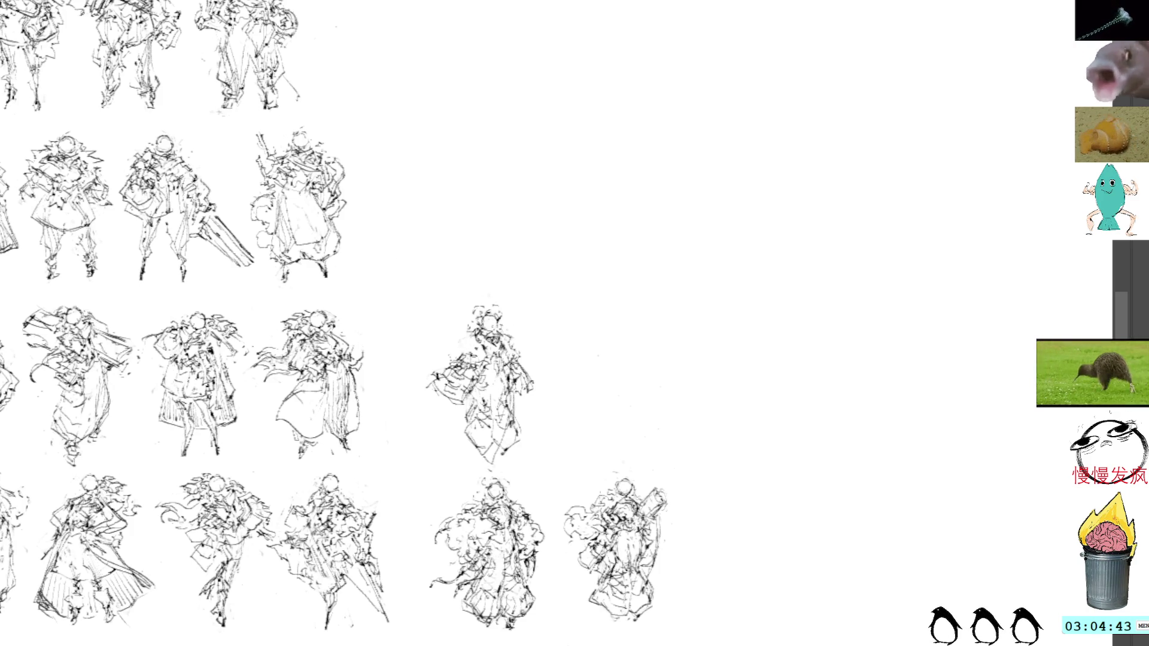
Step: Shift and rotate the figure's left-side strokes counter-clockwise, then deselect
mouse_move(505, 394)
left_mouse_down()
mouse_move(484, 368)
mouse_move(426, 374)
mouse_move(482, 413)
mouse_move(490, 390)
left_mouse_up()
key("ctrl+d")
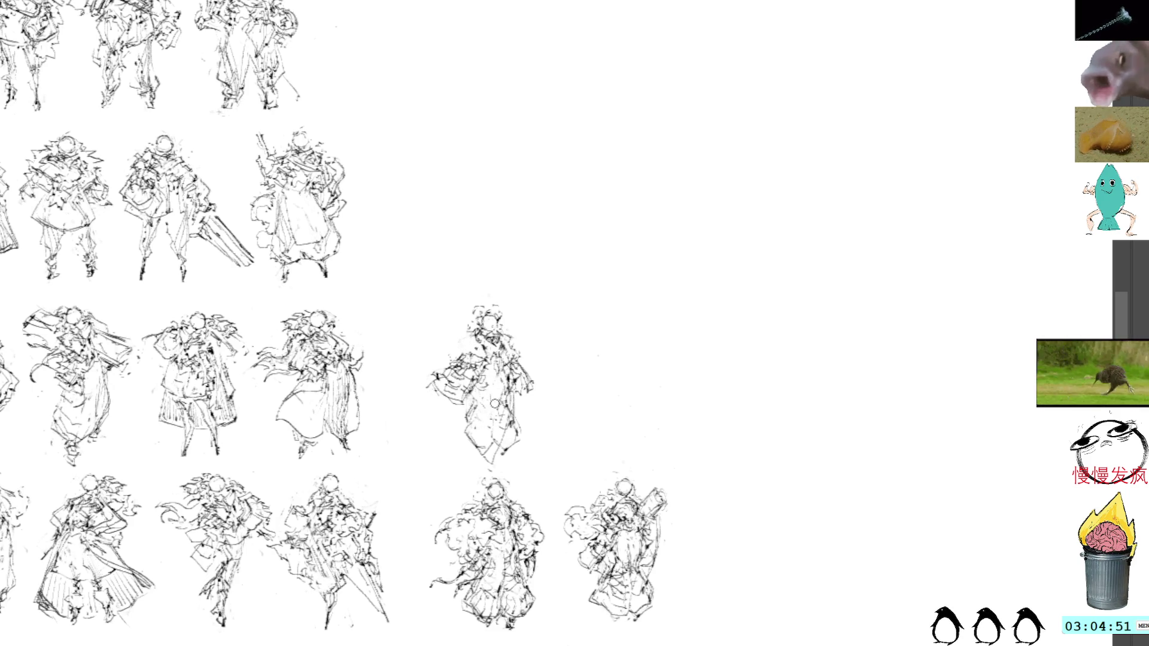
mouse_move(435, 357)
left_mouse_down()
mouse_move(488, 407)
mouse_move(490, 362)
mouse_move(452, 339)
left_mouse_up()
key("ctrl+t")
mouse_move(479, 386)
left_mouse_down()
mouse_move(500, 378)
mouse_move(479, 377)
left_mouse_up()
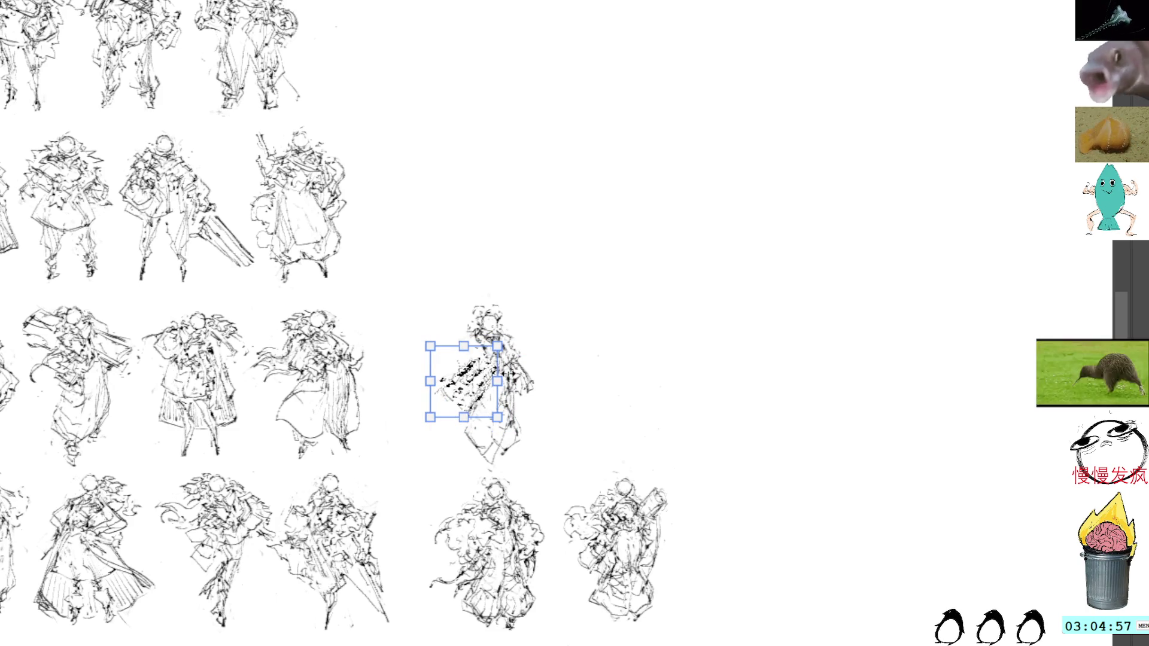
left_click_drag(526, 310, 506, 299)
left_click_drag(465, 370, 475, 385)
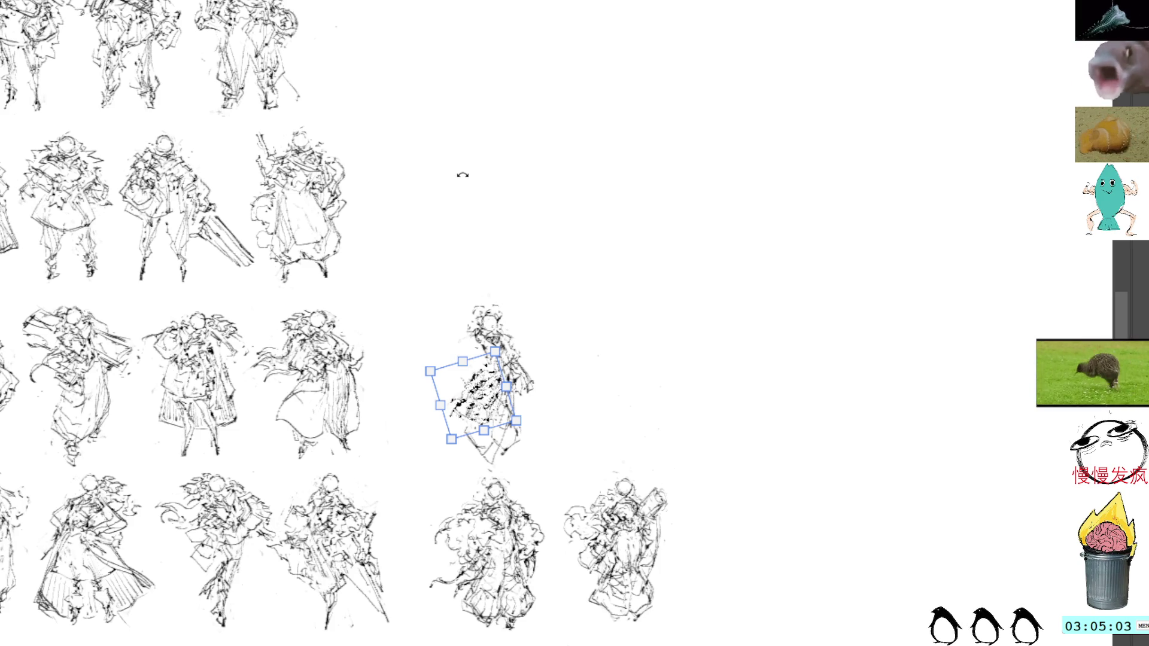
key("Return")
key("ctrl+d")
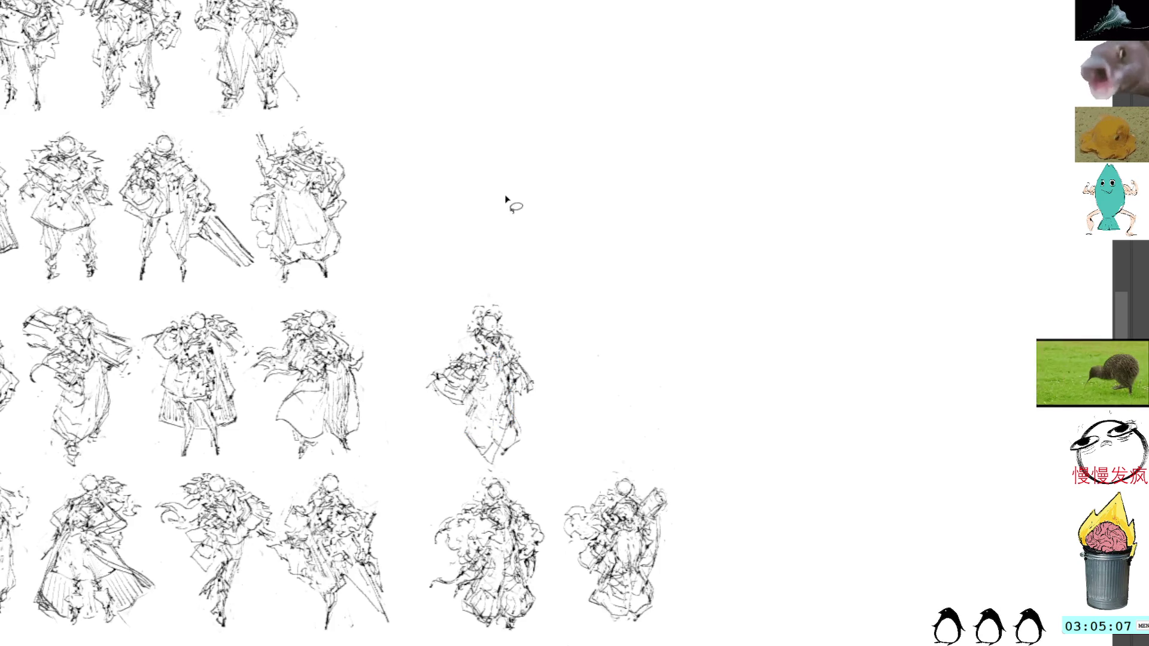
Step: Rotate the figure's torso section counter-clockwise and move it upward
left_click_drag(540, 227, 541, 219)
key("ctrl+d")
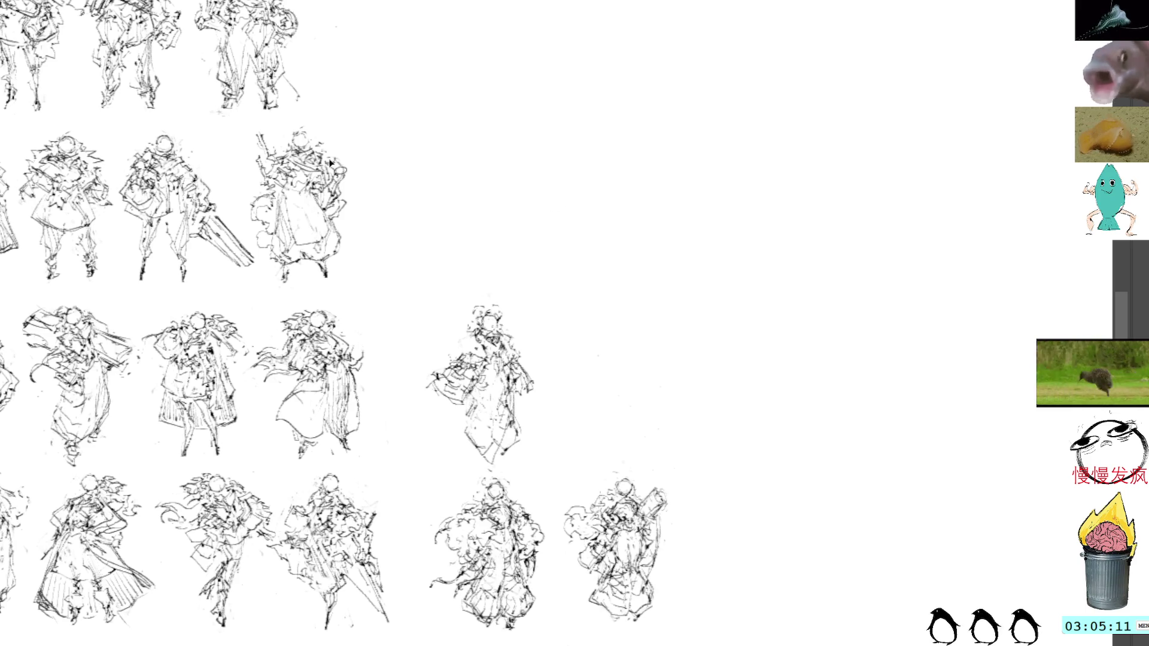
mouse_move(489, 366)
left_mouse_down()
mouse_move(434, 359)
mouse_move(492, 373)
mouse_move(487, 383)
left_mouse_up()
key("ctrl+t")
left_click_drag(488, 262, 462, 245)
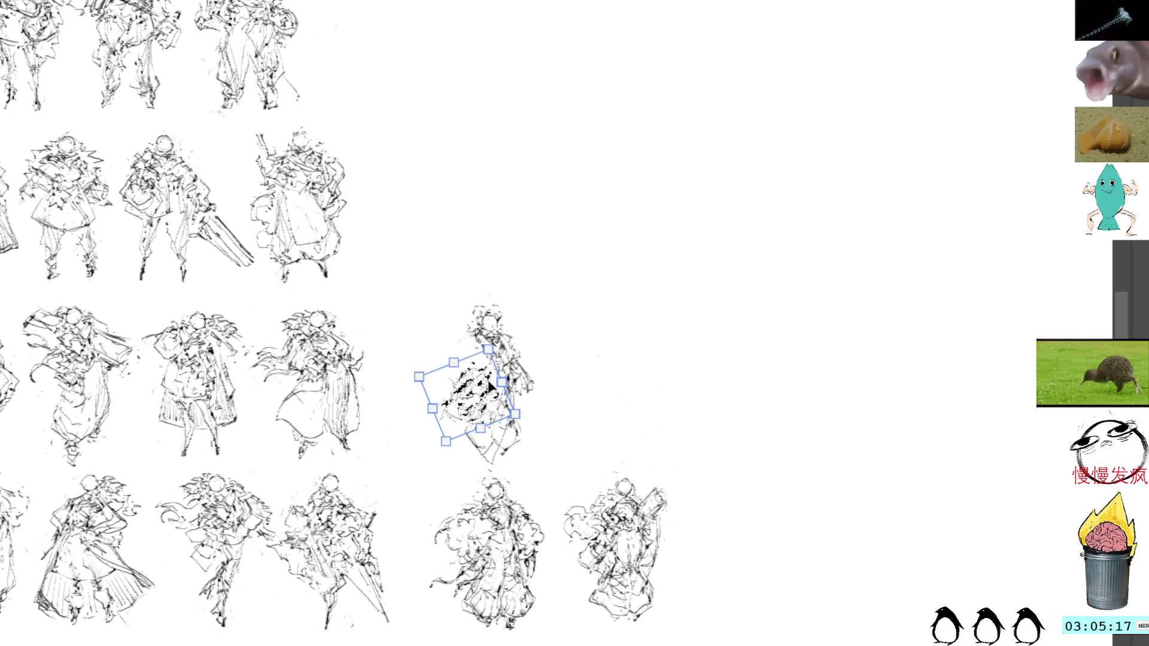
left_click_drag(473, 396, 471, 381)
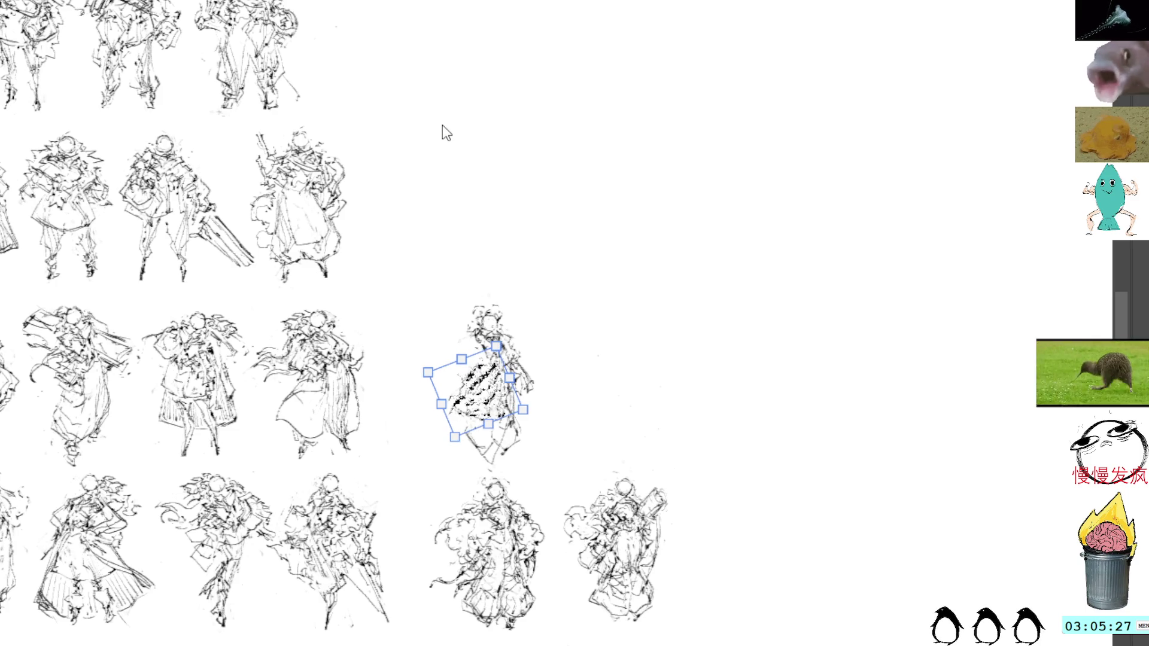
key("Return")
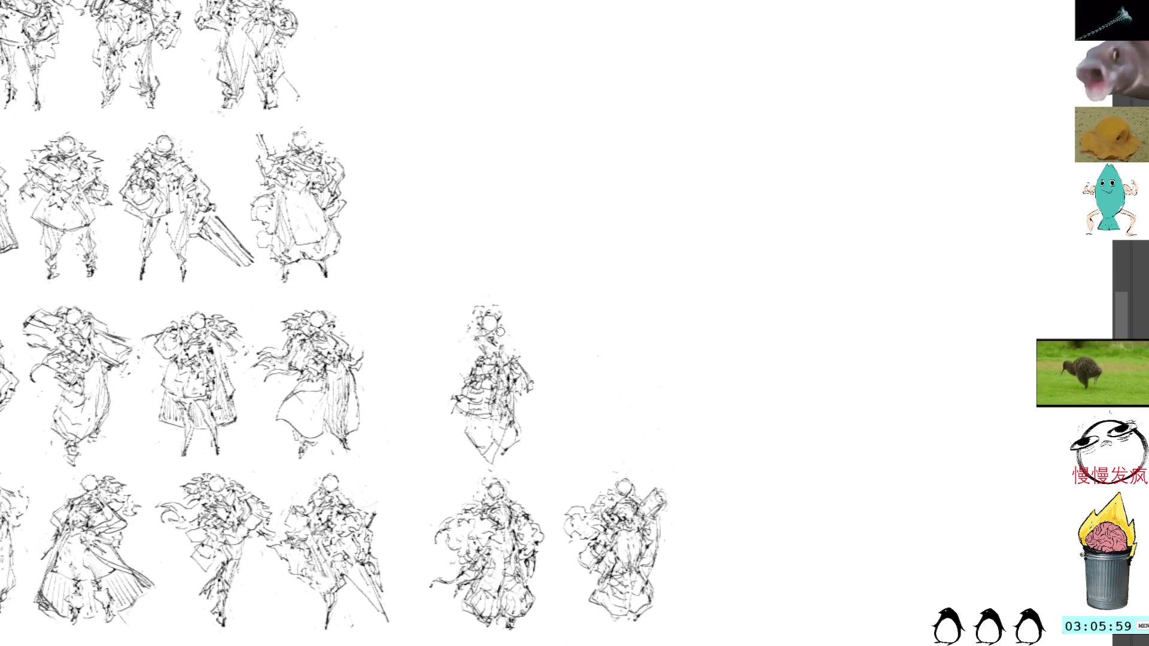
Step: Erase the figure's right edge and sketch small new costume strokes along its right side
left_click_drag(513, 348, 533, 391)
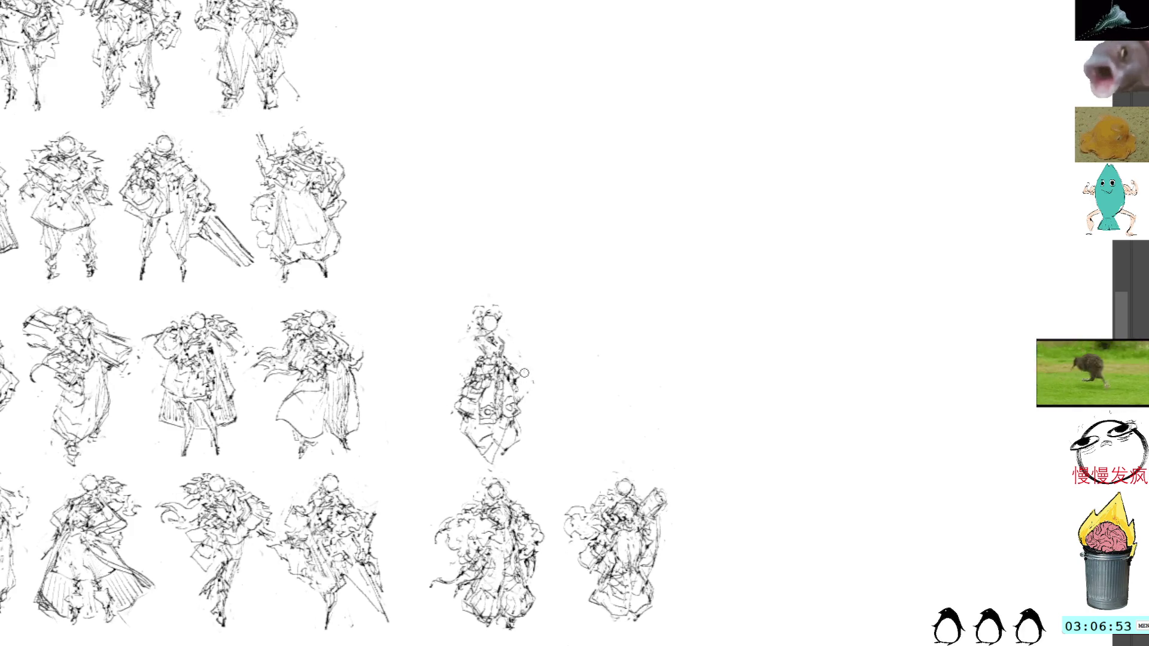
mouse_move(519, 395)
left_mouse_down()
mouse_move(527, 417)
mouse_move(507, 452)
left_mouse_up()
mouse_move(531, 412)
left_mouse_down()
mouse_move(518, 465)
mouse_move(501, 446)
left_mouse_up()
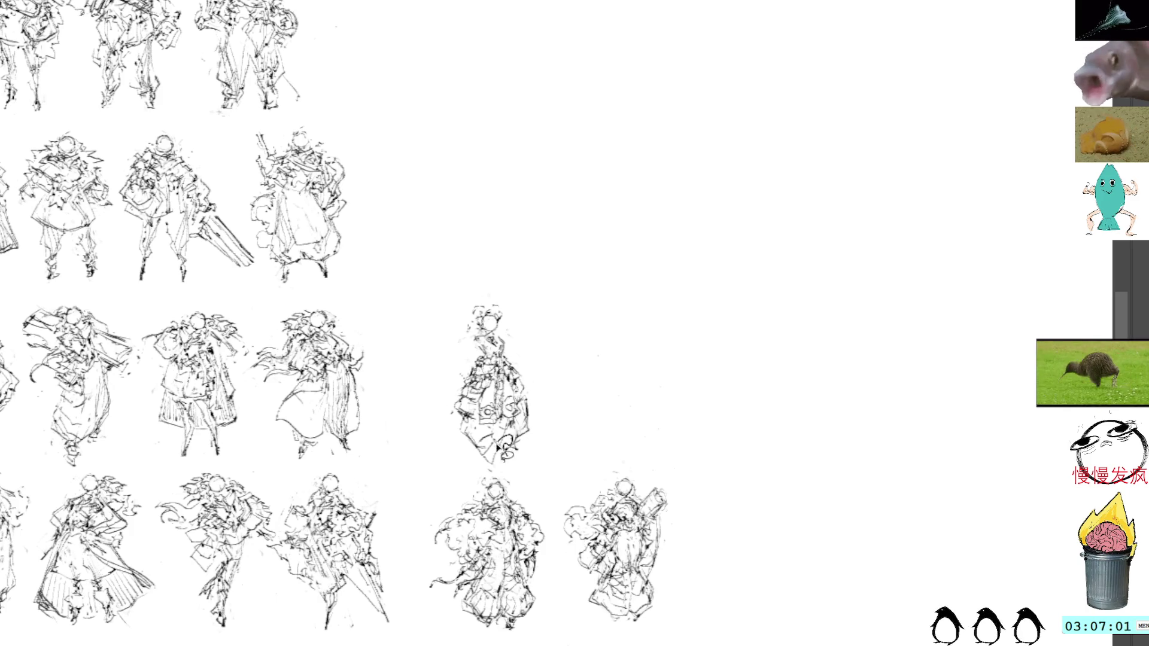
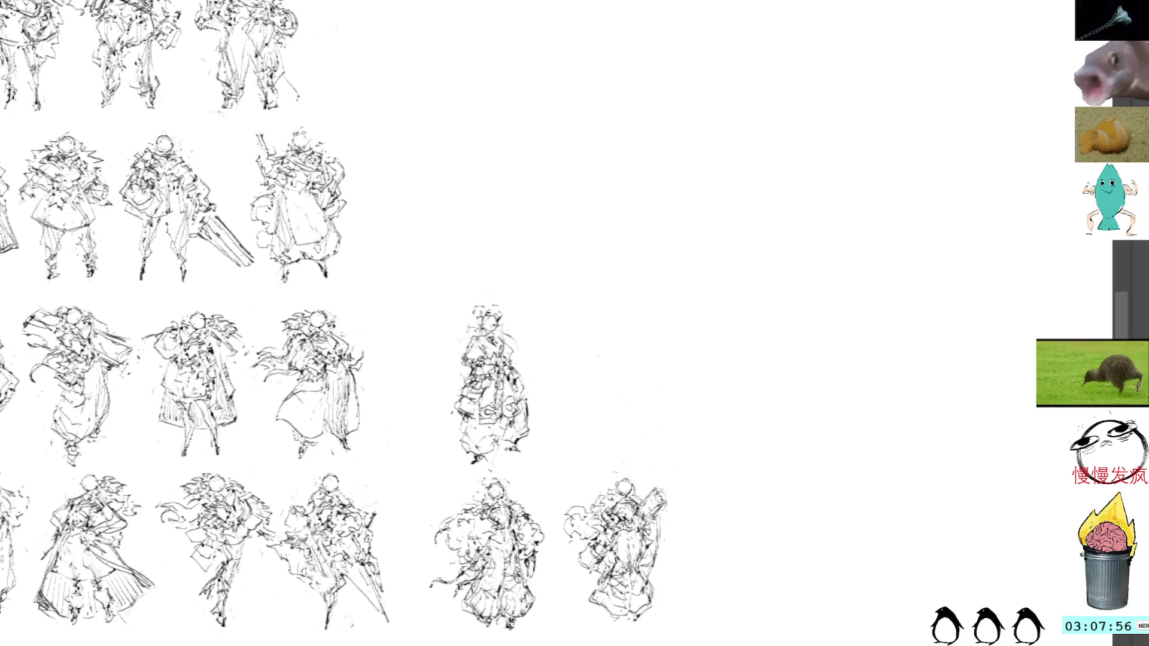
Step: Add a pencil stroke beside the standing third-row figure, shift the view, and paste the copied sketch
left_click_drag(462, 346, 432, 376)
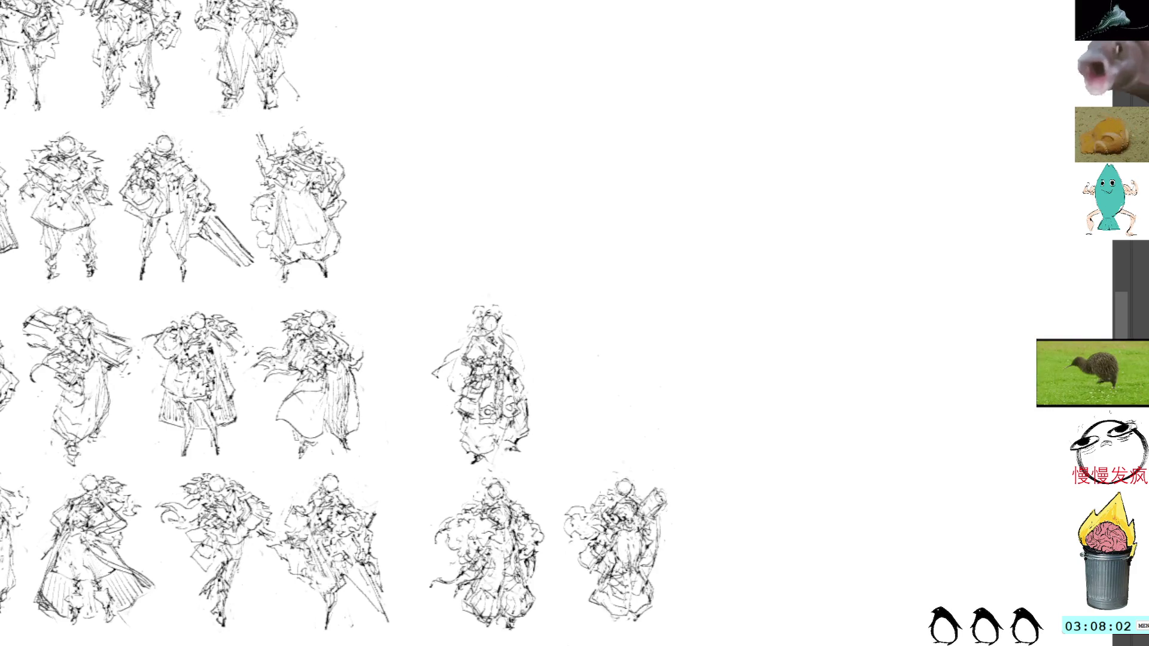
left_click_drag(656, 93, 596, 105)
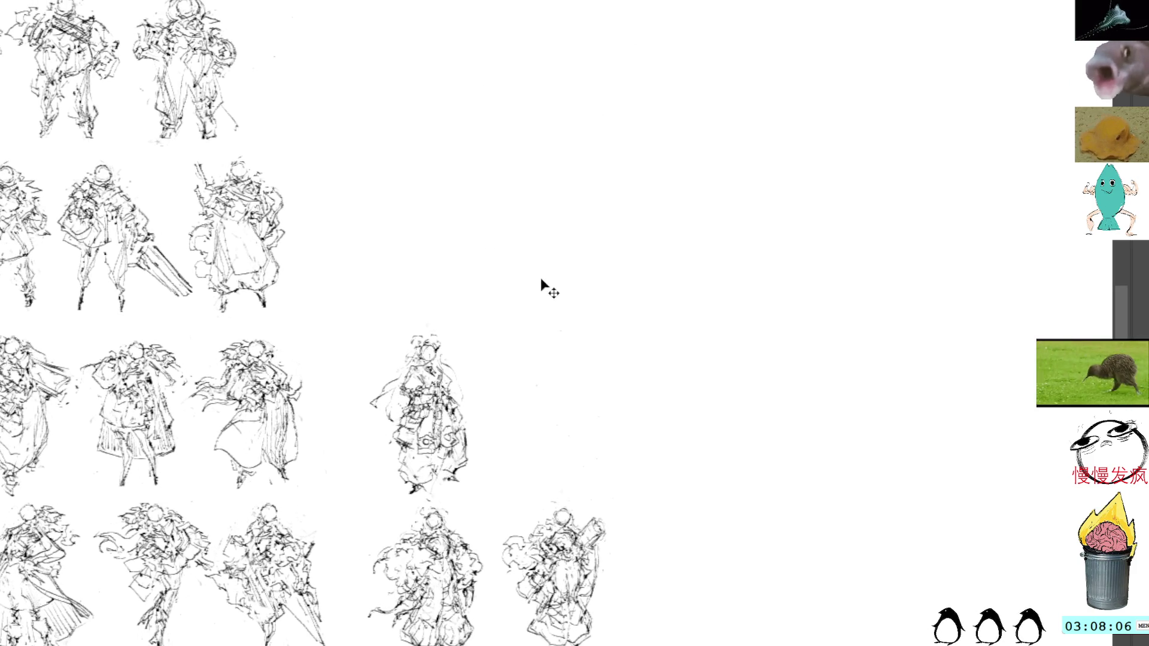
key("ctrl+v")
key("ctrl+t")
Step: Place the pasted copy right of the standing figure and redraw it with pencil strokes and chest hatching
mouse_move(563, 312)
left_mouse_down()
mouse_move(561, 385)
mouse_move(594, 358)
left_mouse_up()
key("Return")
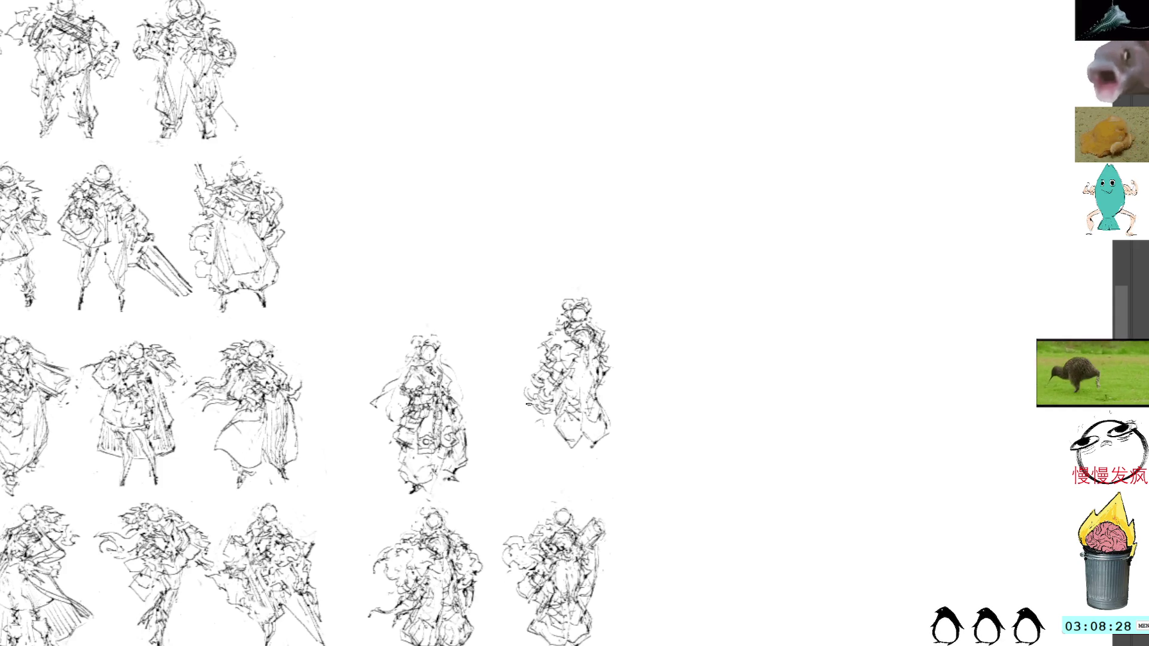
mouse_move(536, 414)
left_mouse_down()
mouse_move(512, 438)
mouse_move(500, 414)
mouse_move(552, 417)
mouse_move(556, 392)
left_mouse_up()
mouse_move(522, 390)
left_mouse_down()
mouse_move(503, 436)
mouse_move(521, 413)
mouse_move(505, 426)
mouse_move(513, 388)
left_mouse_up()
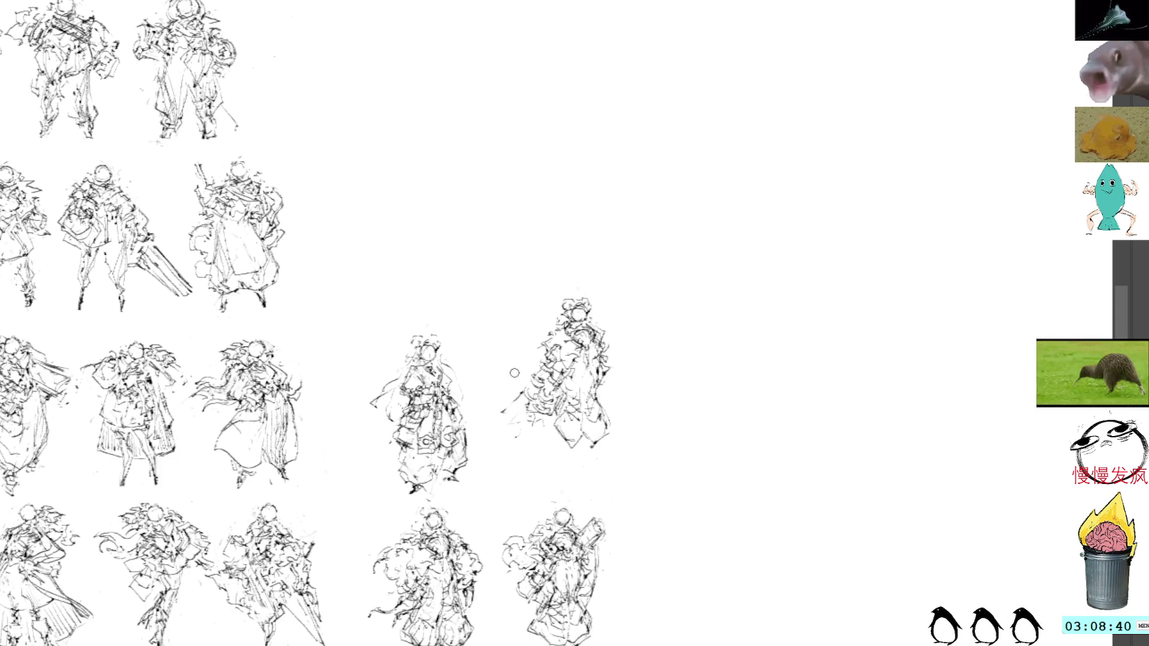
mouse_move(524, 401)
left_mouse_down()
mouse_move(507, 428)
mouse_move(561, 396)
left_mouse_up()
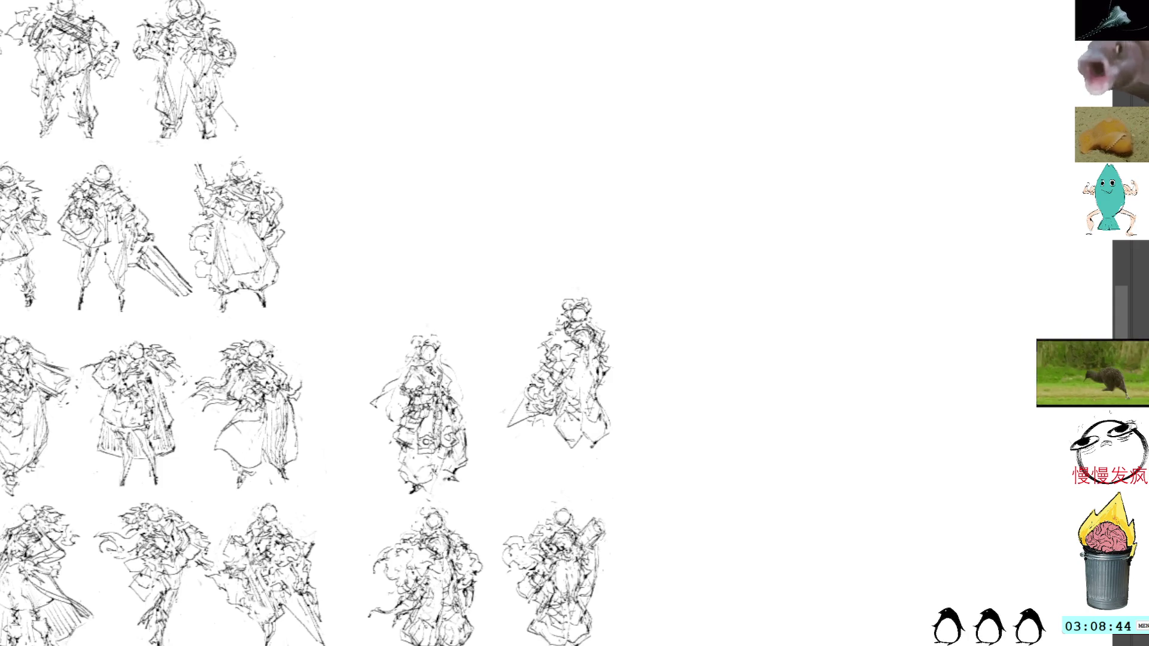
mouse_move(521, 398)
left_mouse_down()
mouse_move(539, 359)
mouse_move(563, 358)
left_mouse_up()
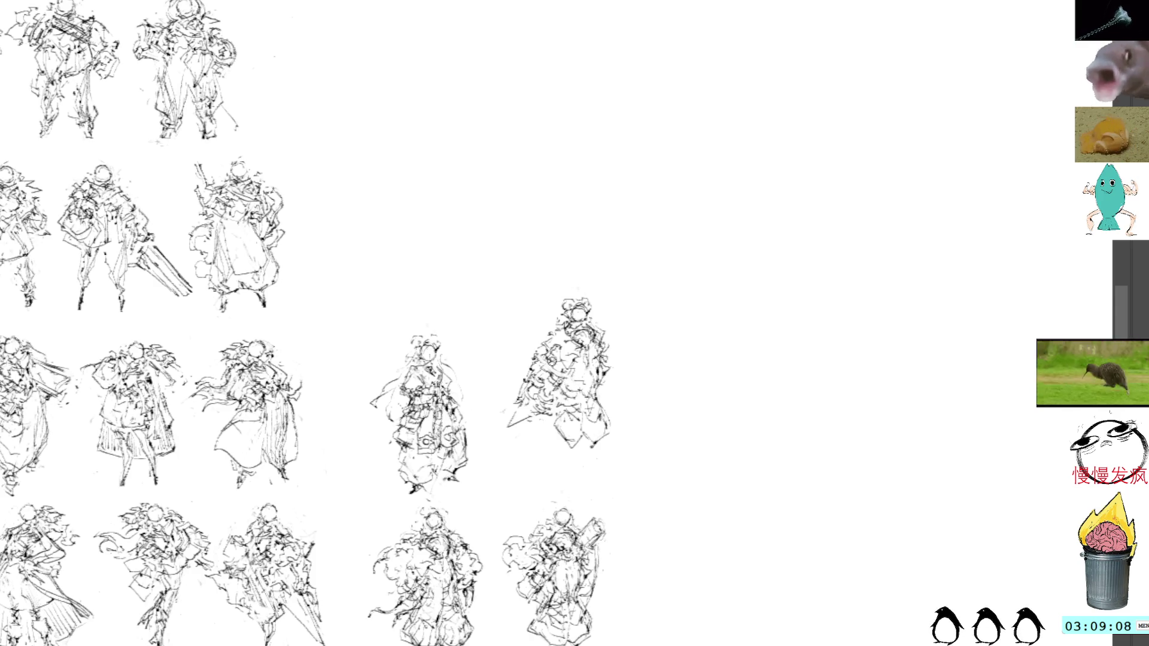
mouse_move(544, 359)
left_mouse_down()
mouse_move(565, 373)
mouse_move(554, 362)
left_mouse_up()
Step: Undo the chest hatching, then select the copy and begin moving it down and left
key("ctrl+z")
key("ctrl+z")
key("ctrl+z")
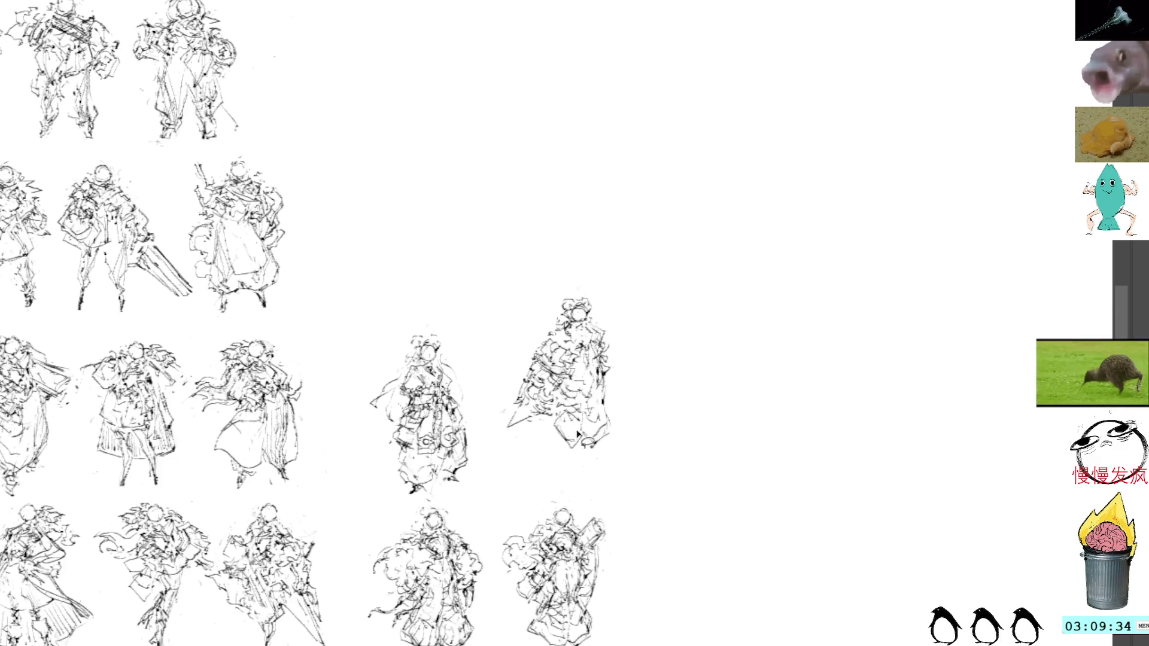
mouse_move(586, 281)
left_mouse_down()
mouse_move(496, 395)
mouse_move(655, 317)
mouse_move(585, 279)
left_mouse_up()
key("ctrl+t")
mouse_move(592, 339)
left_mouse_down()
mouse_move(559, 383)
mouse_move(570, 371)
left_mouse_up()
Step: Commit the copy's lower-left position in line with the third row, then select it again
key("Return")
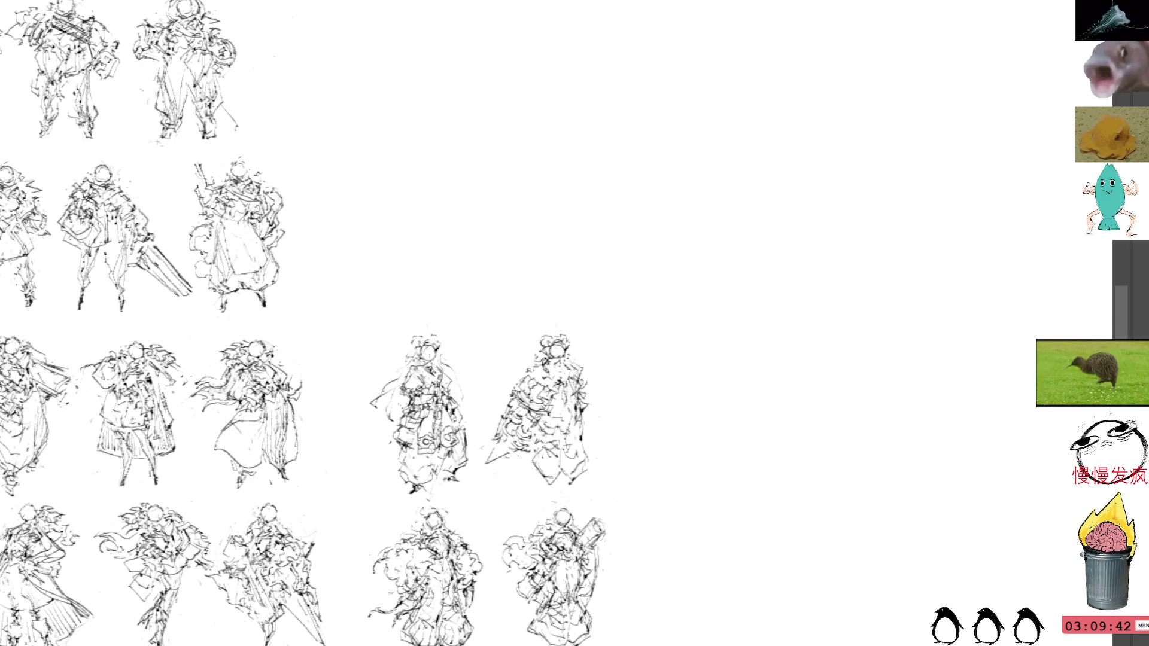
left_click_drag(539, 335, 605, 377)
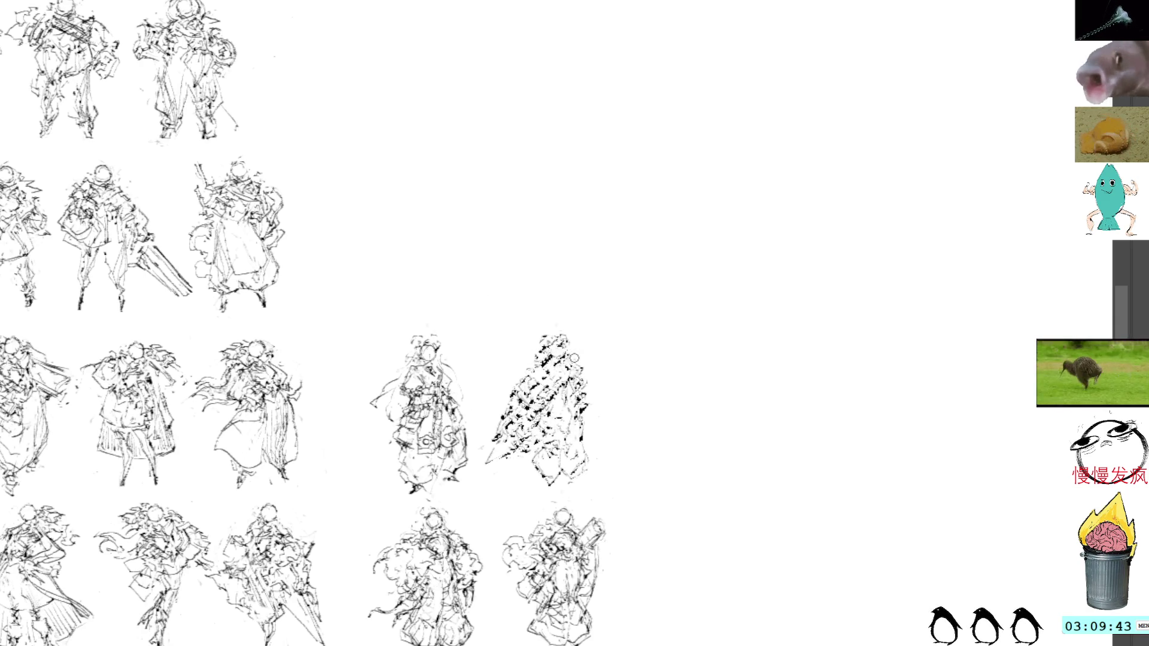